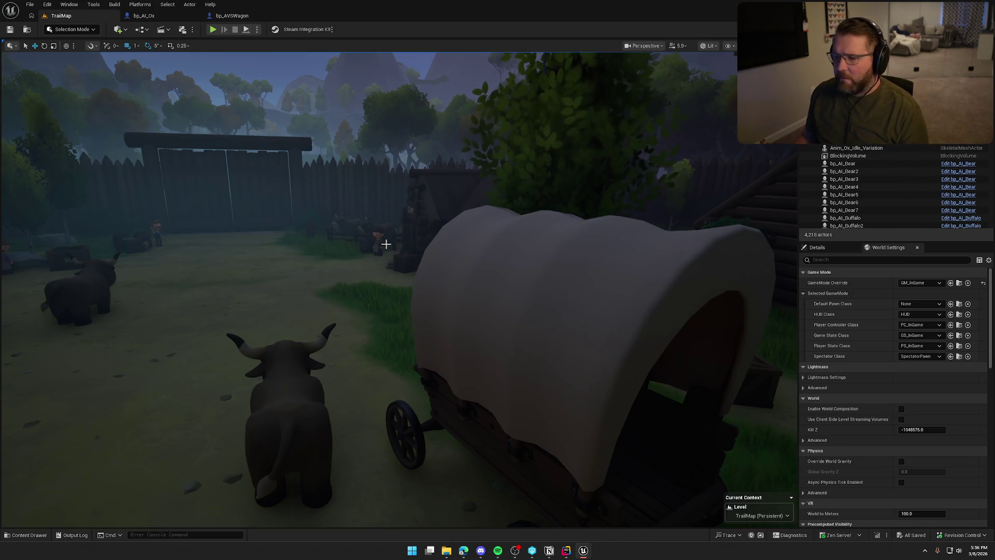
# - Select the fire pit, edit bp_FirePitBase, and select its Fire component to view its particle settings
pyautogui.scroll(-4, 399, 290)
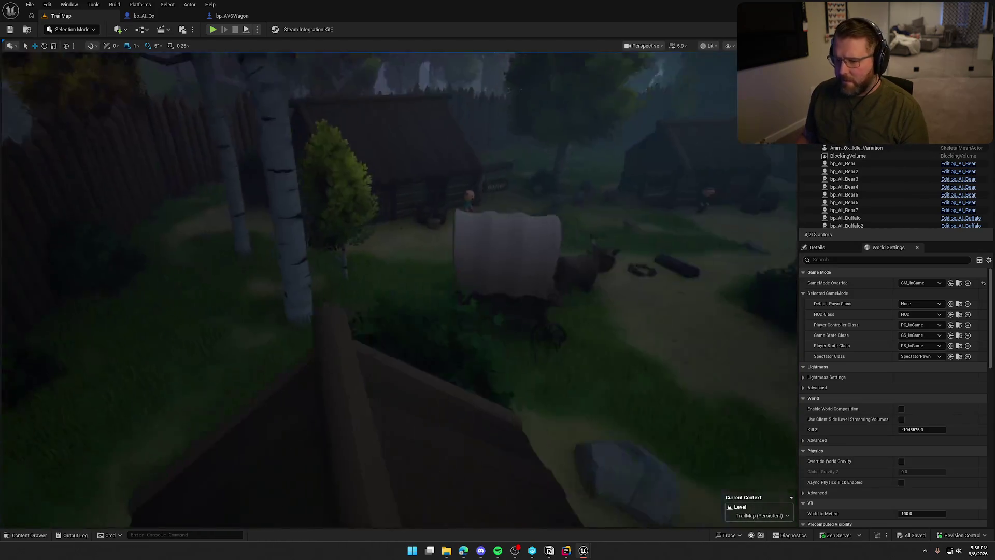
pyautogui.scroll(5, 401, 311)
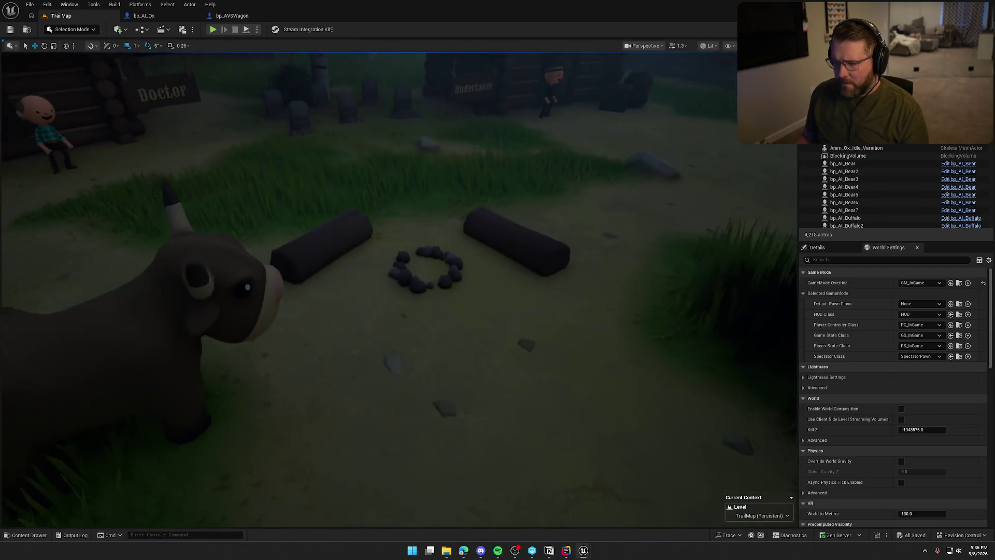
pyautogui.click(415, 290)
pyautogui.click(963, 164)
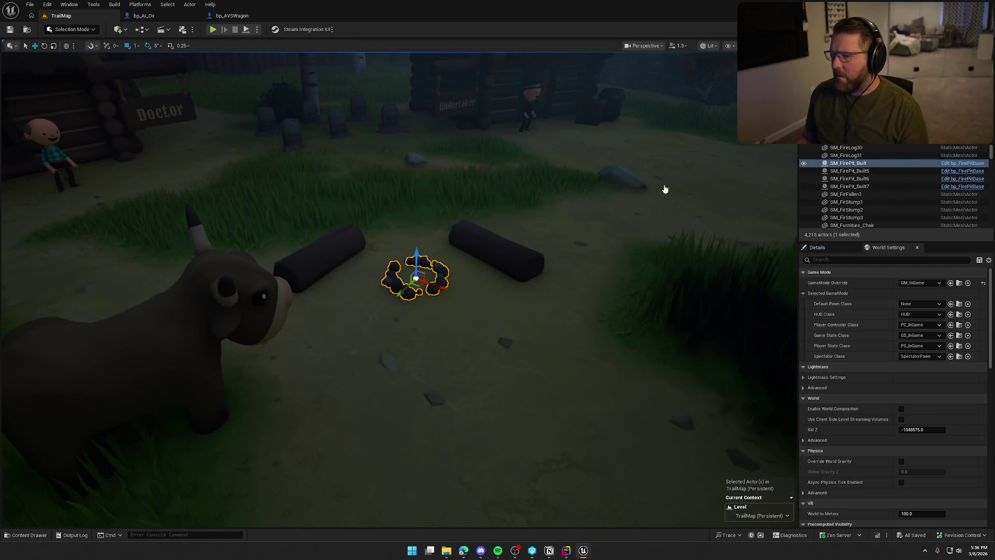
pyautogui.click(60, 97)
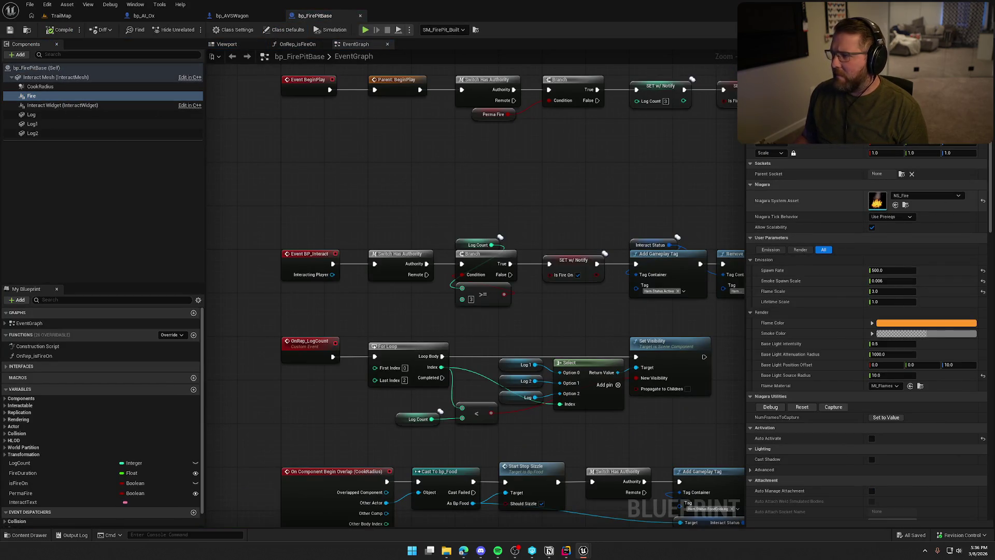
# - Open NS_Fire, review its Static Mesh Reader settings, then return to bp_FirePitBase
pyautogui.doubleClick(877, 201)
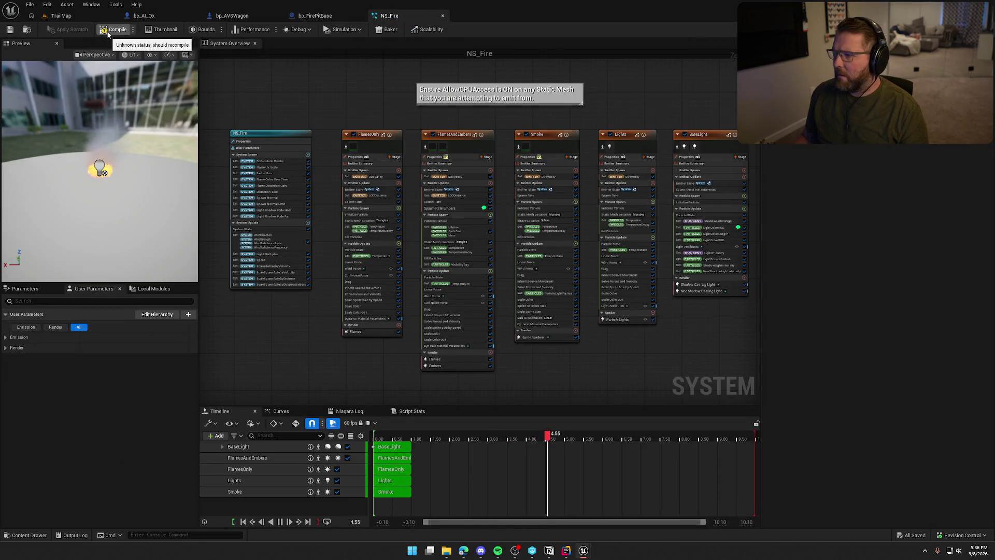
pyautogui.moveTo(631, 375); pyautogui.dragTo(592, 365)
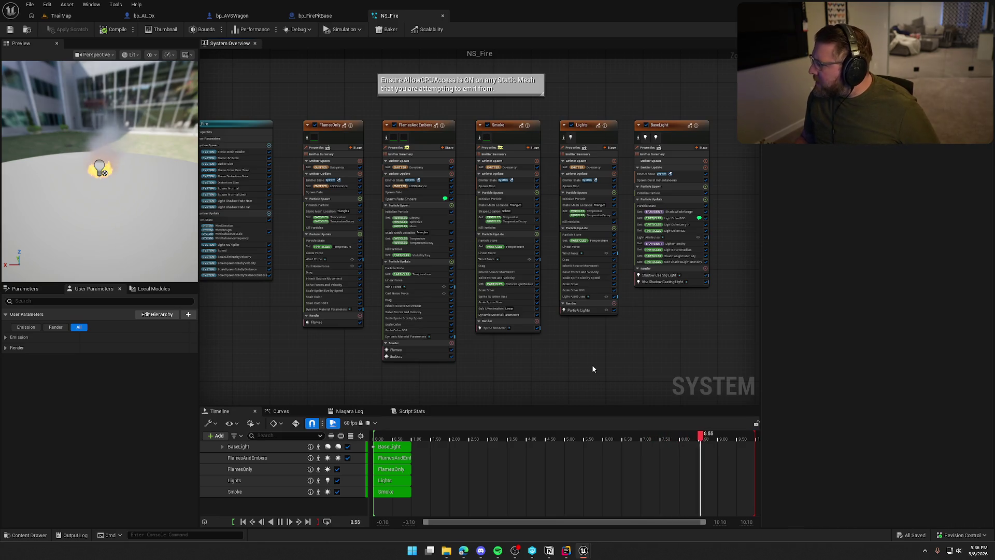
pyautogui.moveTo(593, 365); pyautogui.dragTo(617, 365)
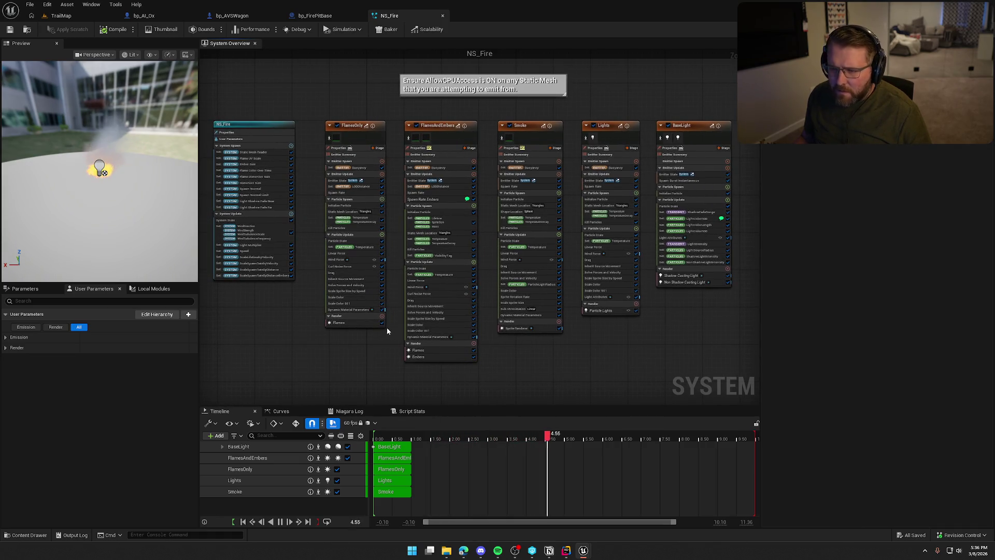
pyautogui.click(256, 152)
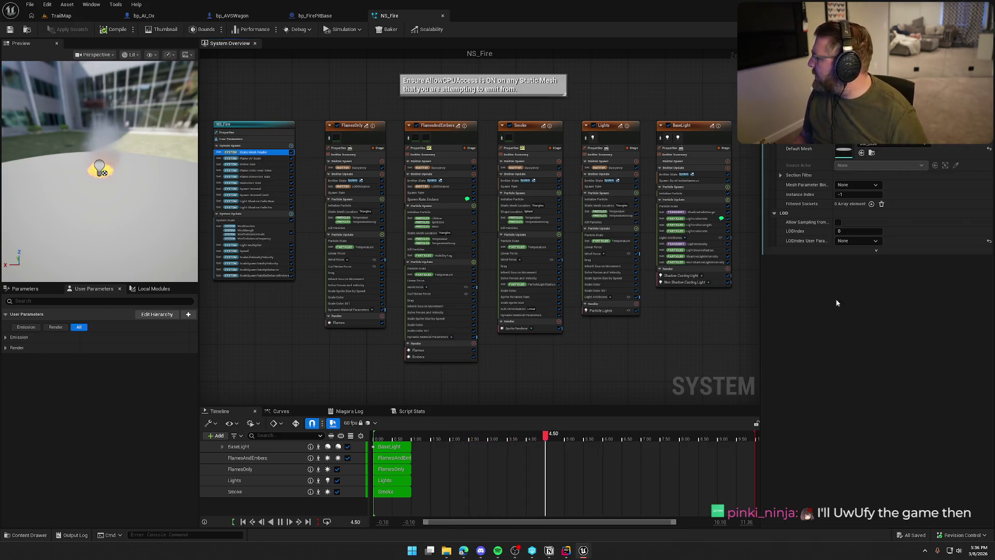
pyautogui.click(306, 16)
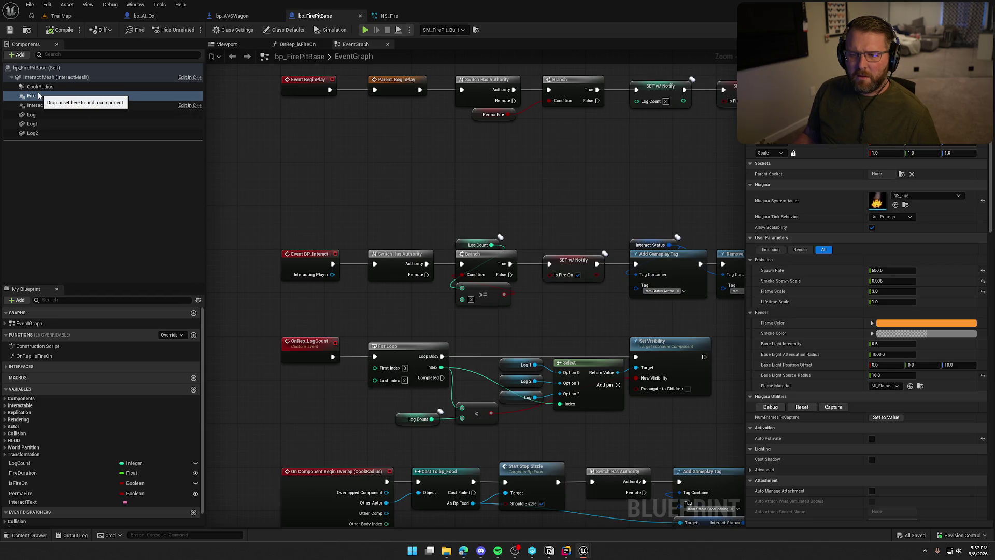
# - Compare the Interact Mesh and Fire components, then open SM_FirePit_Empty from Interact Mesh's Static Mesh slot
pyautogui.click(44, 77)
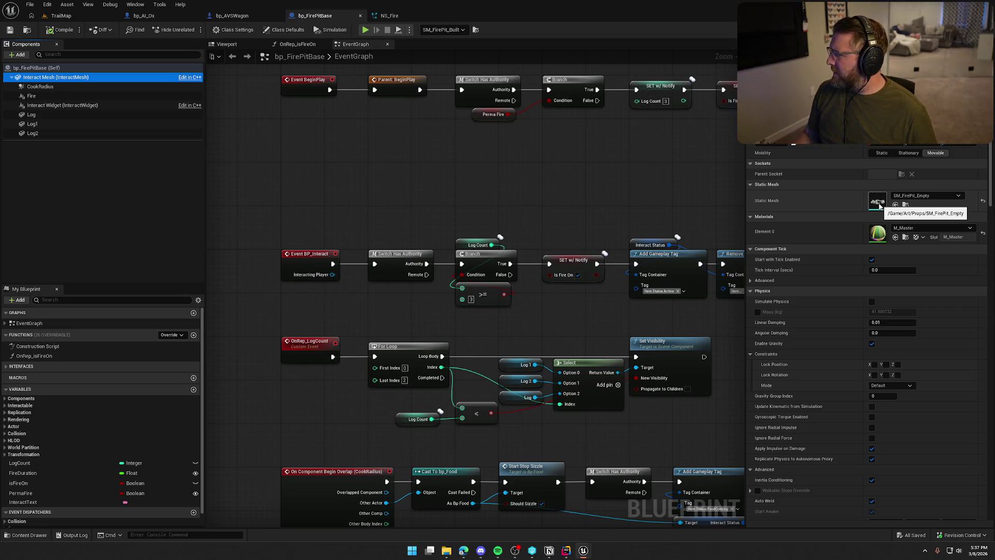
pyautogui.click(842, 207)
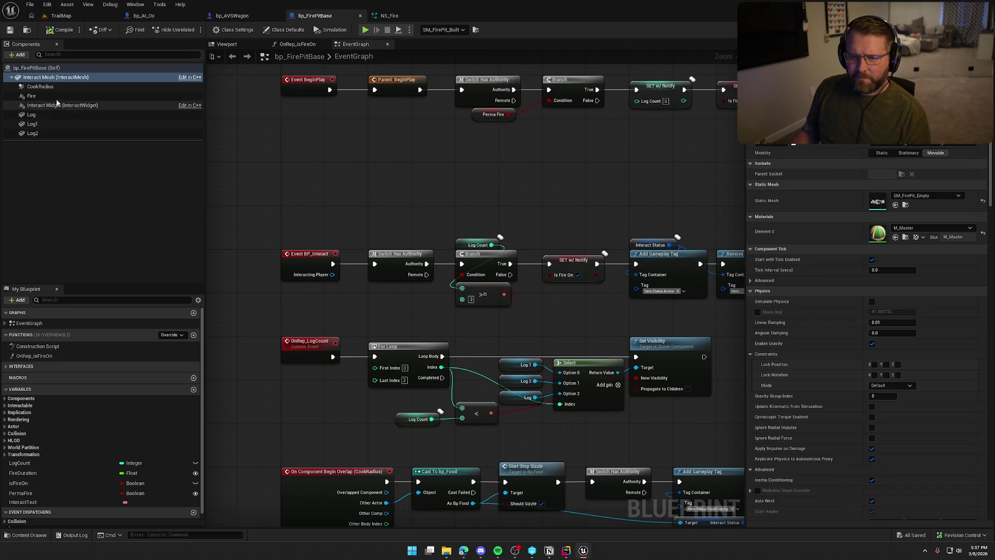
pyautogui.click(122, 97)
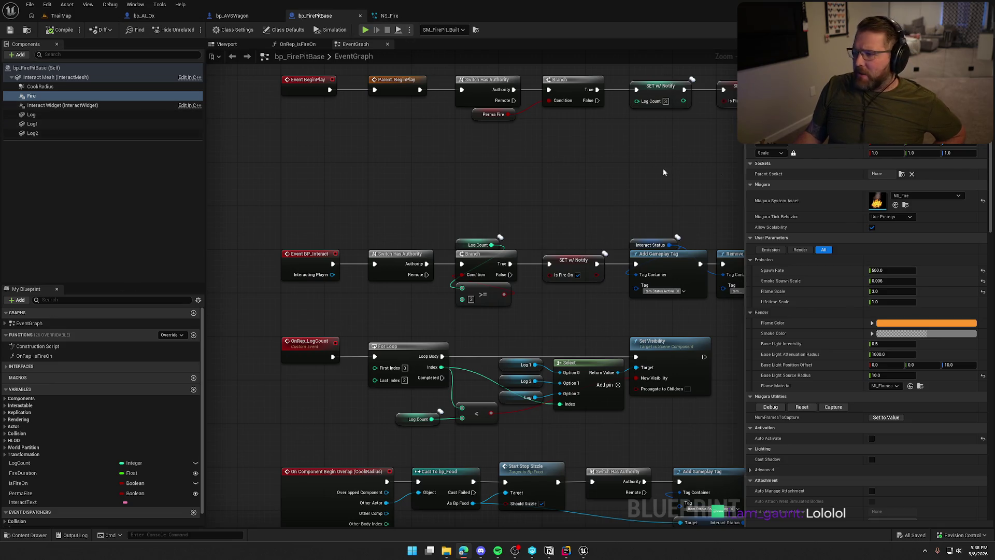
pyautogui.click(56, 77)
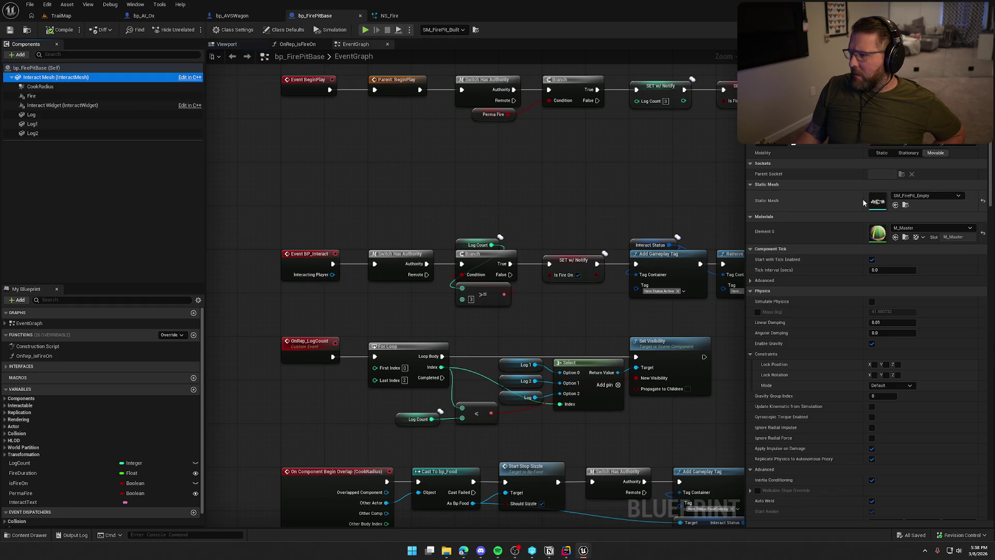
pyautogui.doubleClick(881, 202)
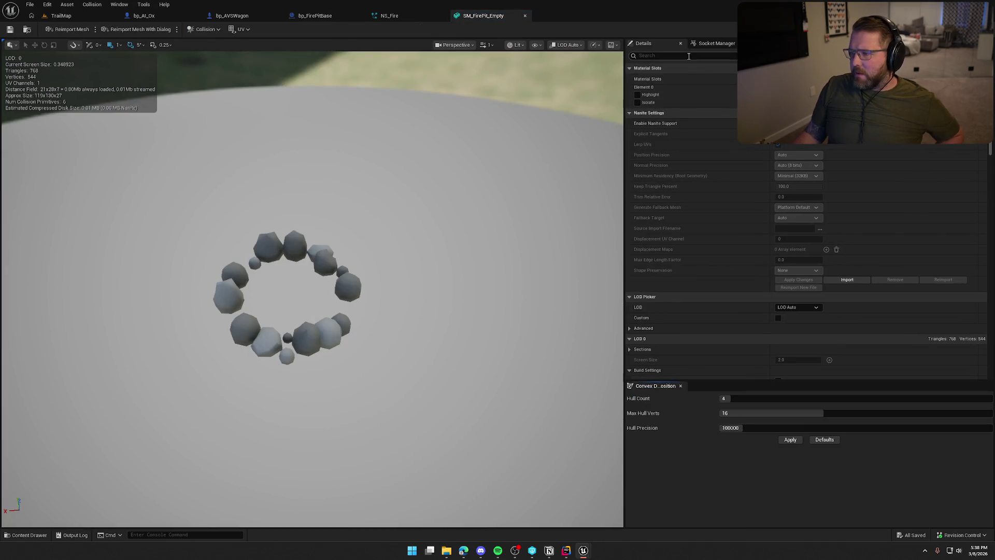
# - Enable Allow CPUAccess on SM_FirePit_Empty and save it, checking out the asset
pyautogui.write('cpu')
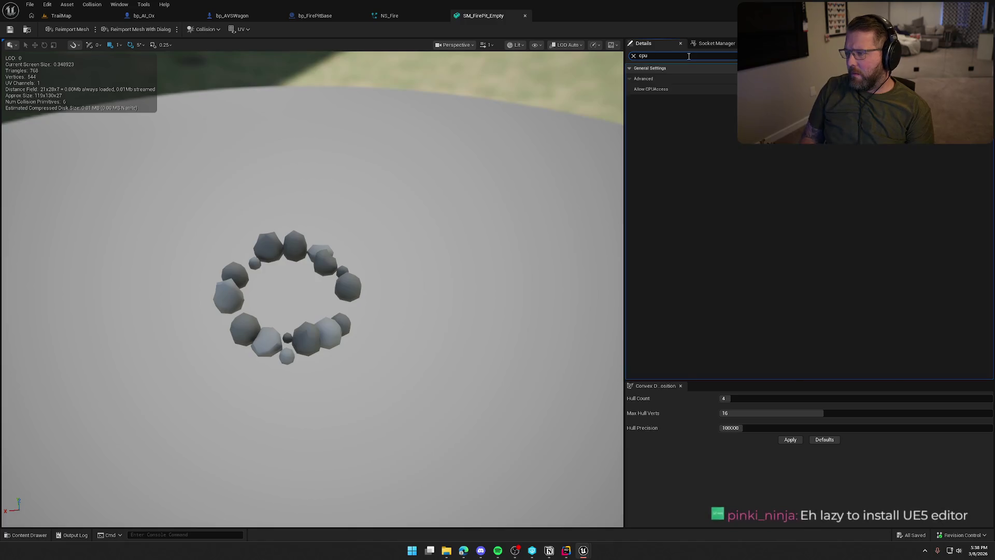
pyautogui.click(747, 89)
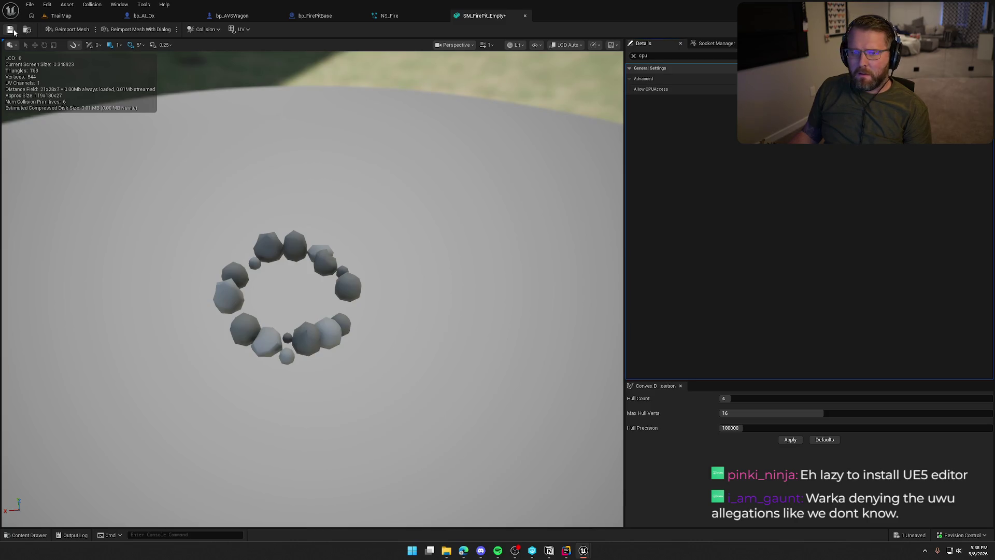
pyautogui.hotkey('ctrl', 's')
pyautogui.click(519, 363)
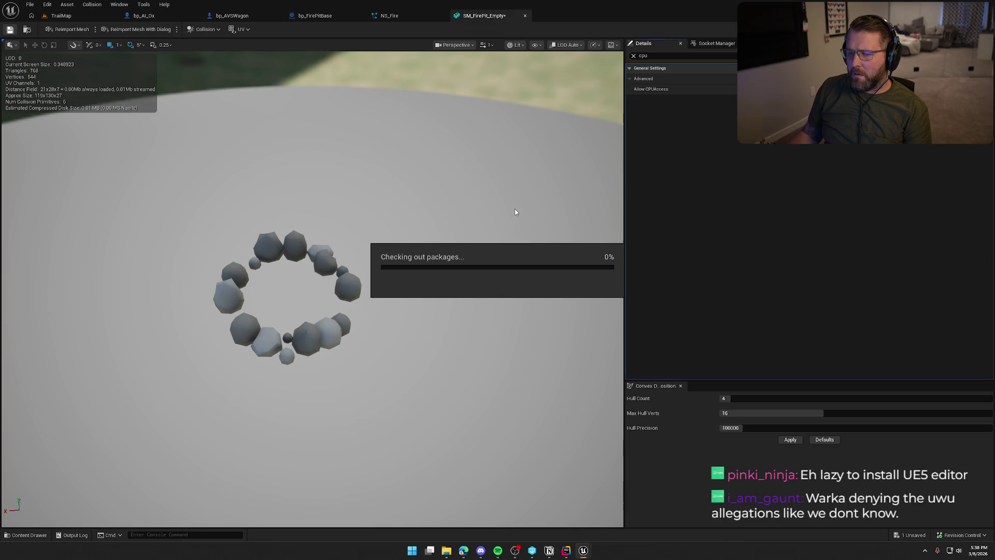
# - Close the mesh, NS_Fire and bp_FirePitBase editors and start playing TrailMap
pyautogui.click(634, 56)
pyautogui.click(525, 16)
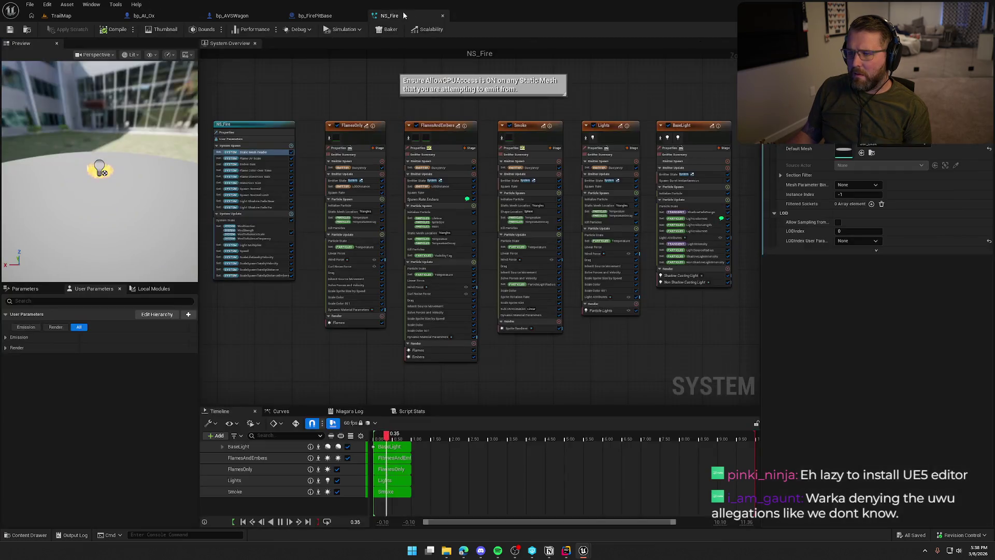
pyautogui.click(442, 16)
pyautogui.click(360, 15)
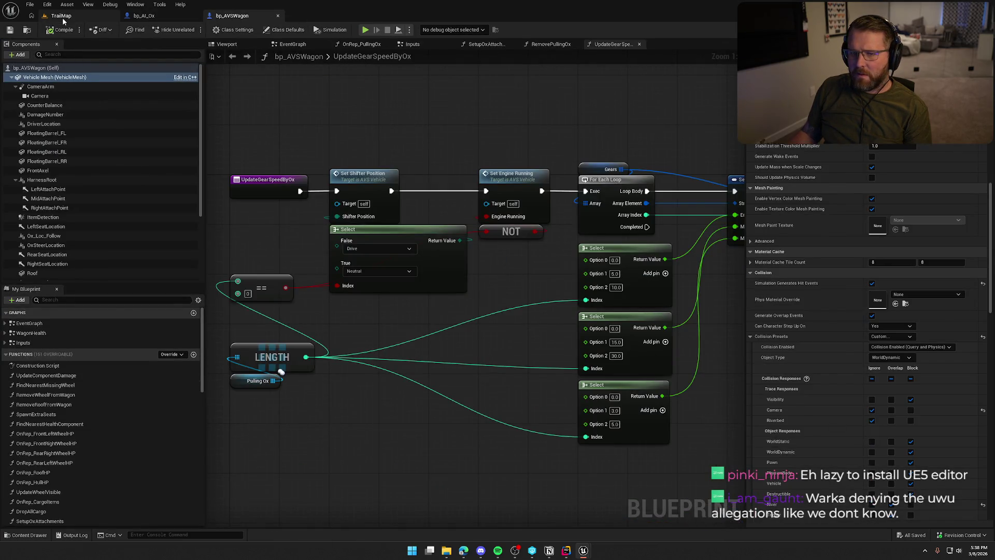
pyautogui.click(61, 15)
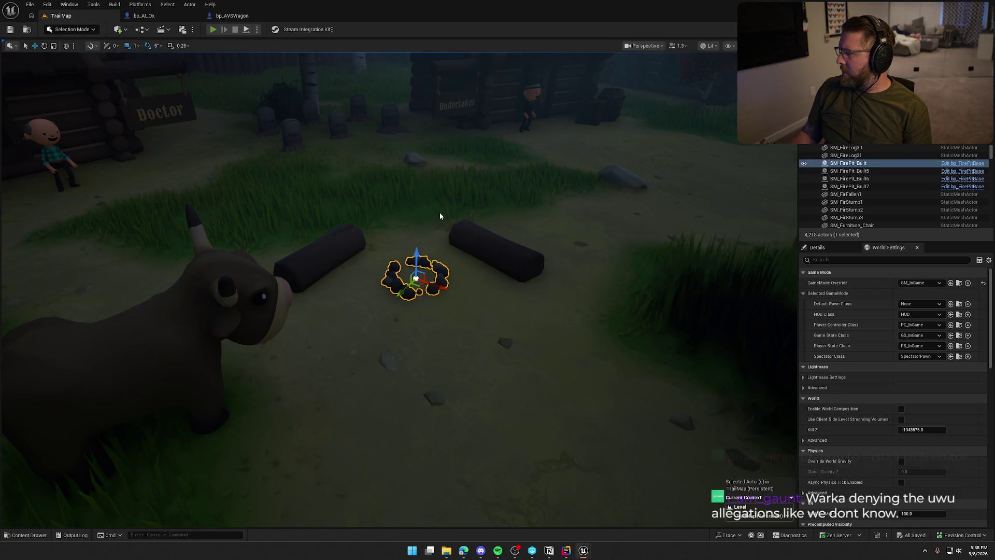
pyautogui.hotkey('alt', 'p')
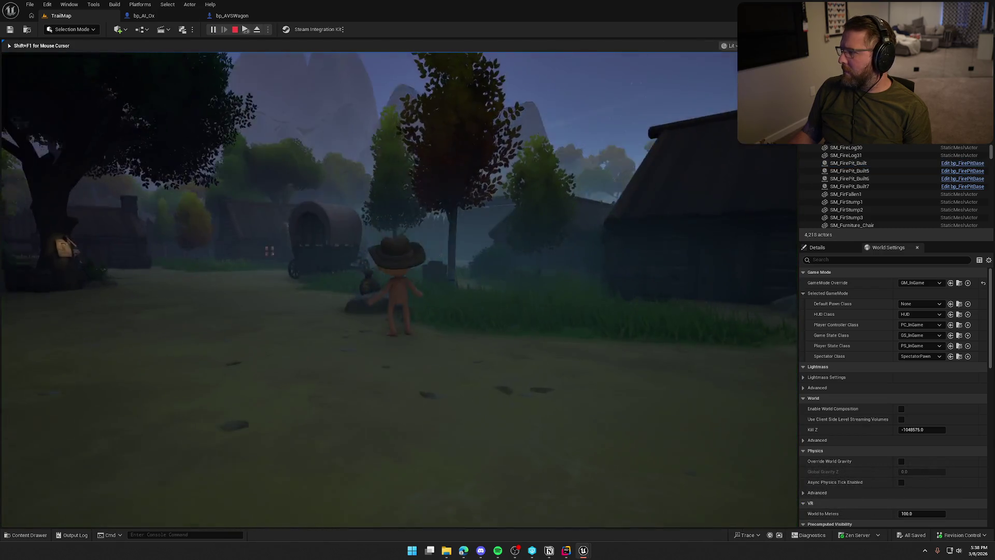
# - Walk through the village to the campfire, try the wagon seat, and mount the ox
pyautogui.press('w')
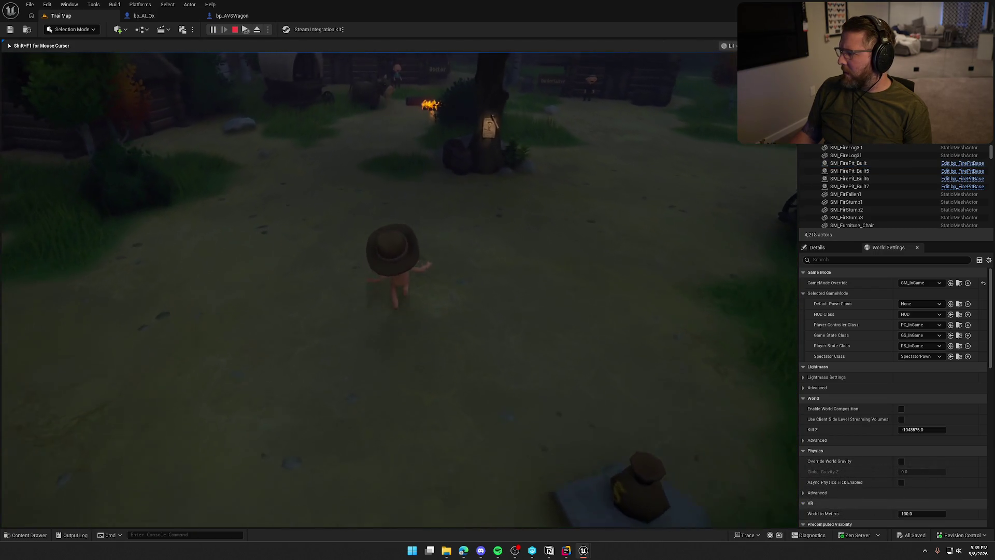
pyautogui.press('w')
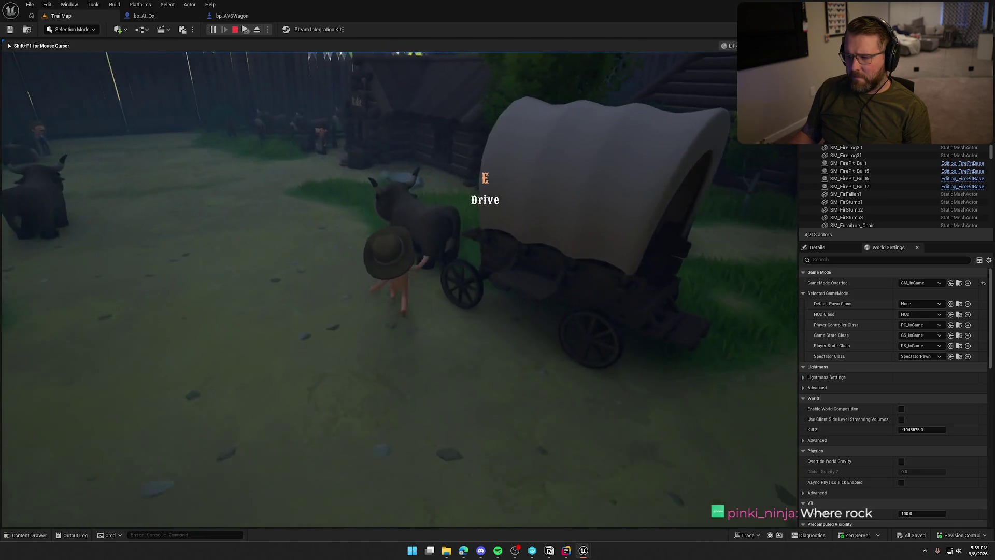
pyautogui.press('e')
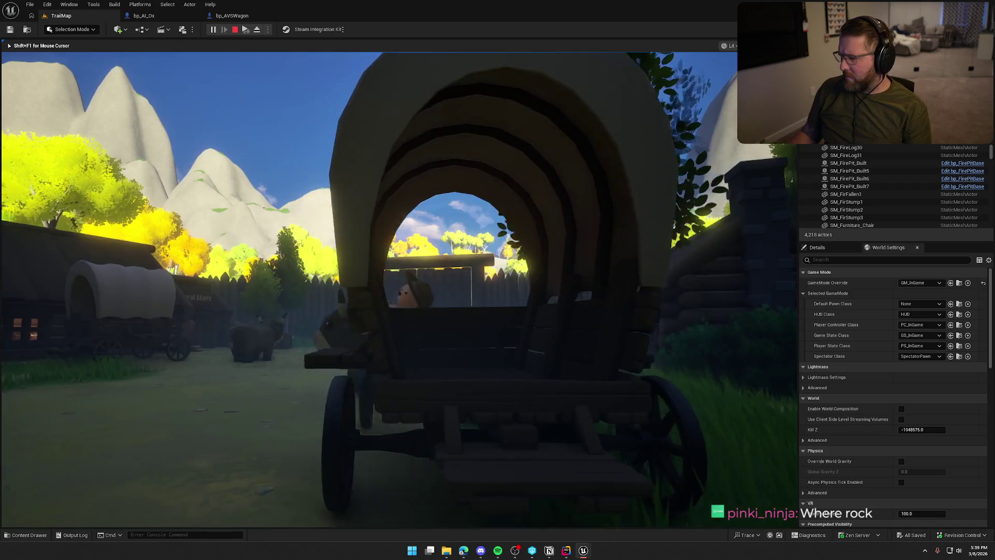
pyautogui.press('e')
pyautogui.press('e')
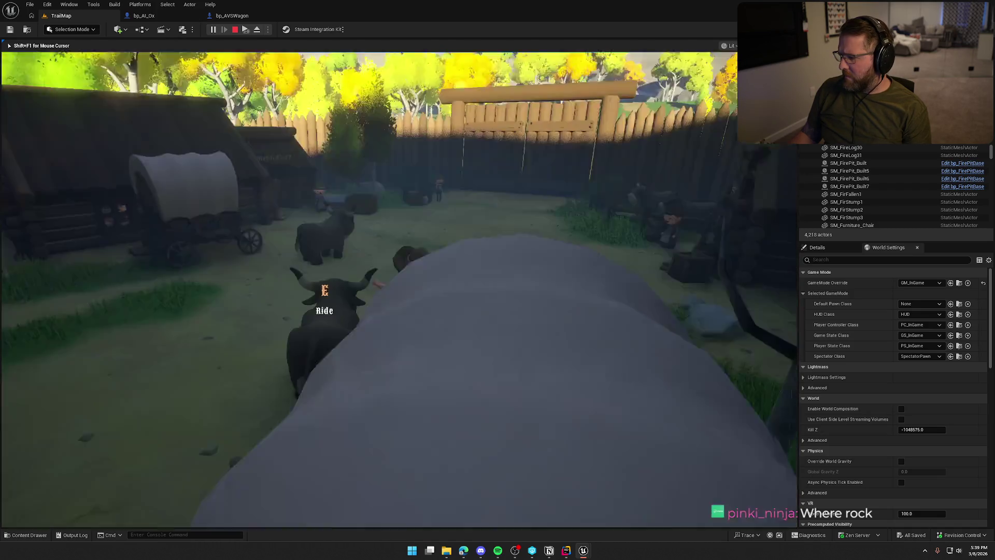
pyautogui.press('e')
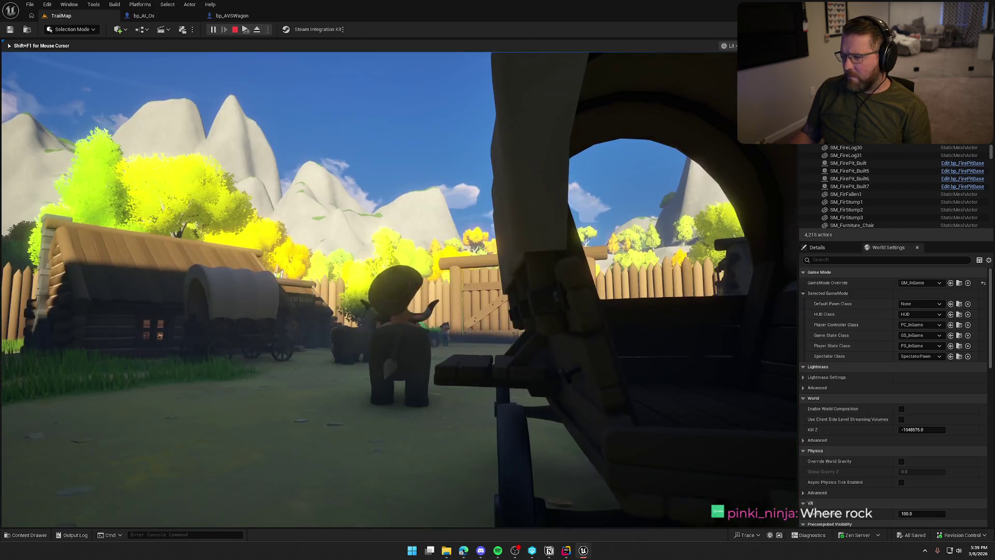
pyautogui.press('e')
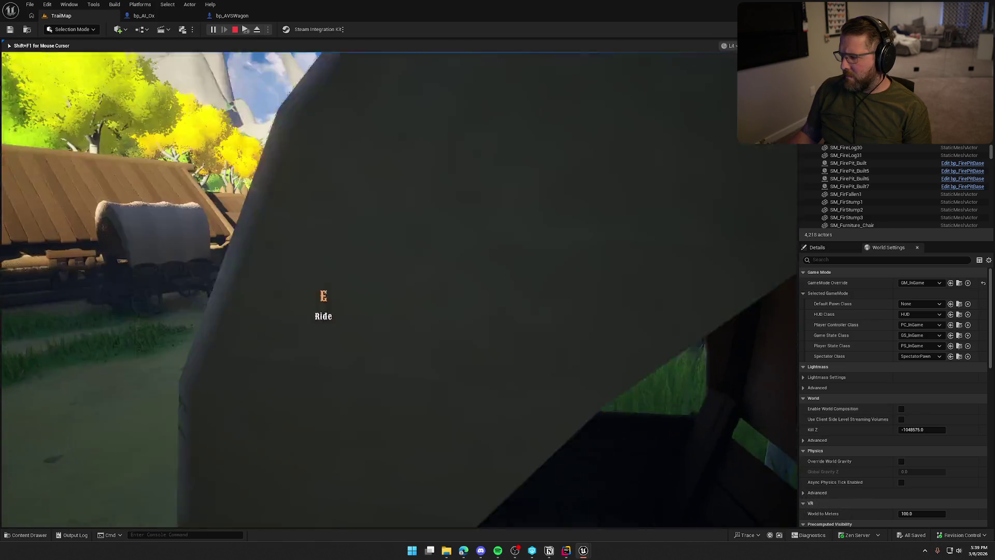
# - Walk back to the ox, dismount and remount it, then stop the play session
pyautogui.press('w')
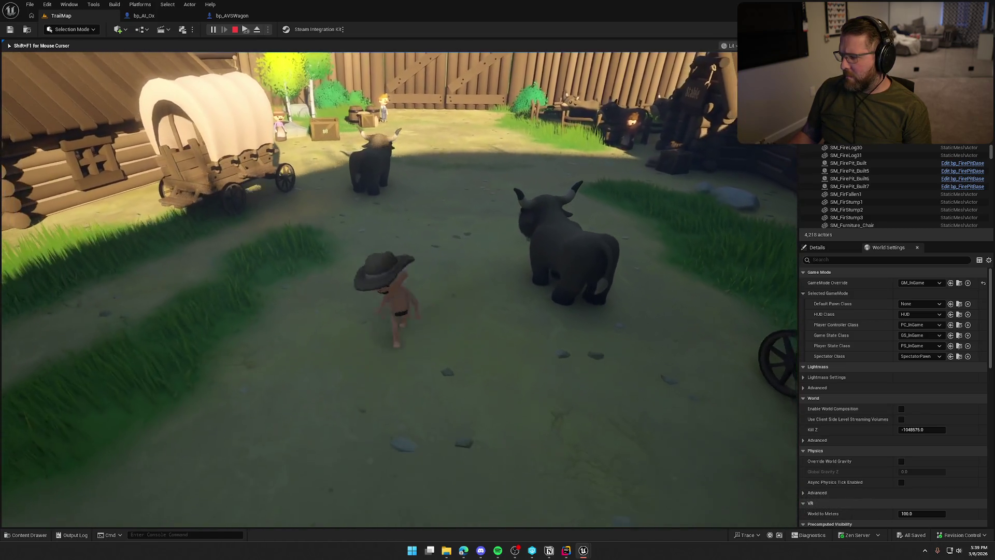
pyautogui.press('e')
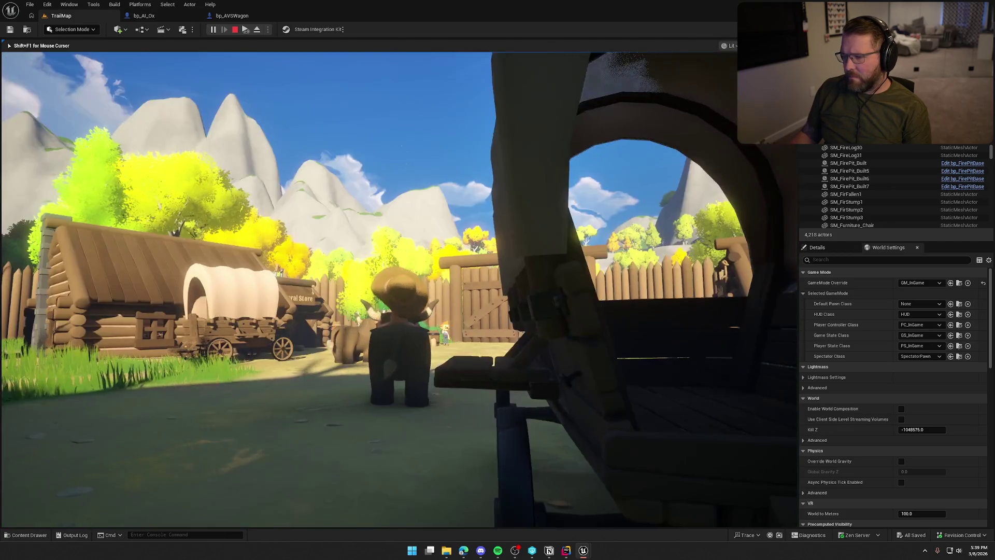
pyautogui.press('e')
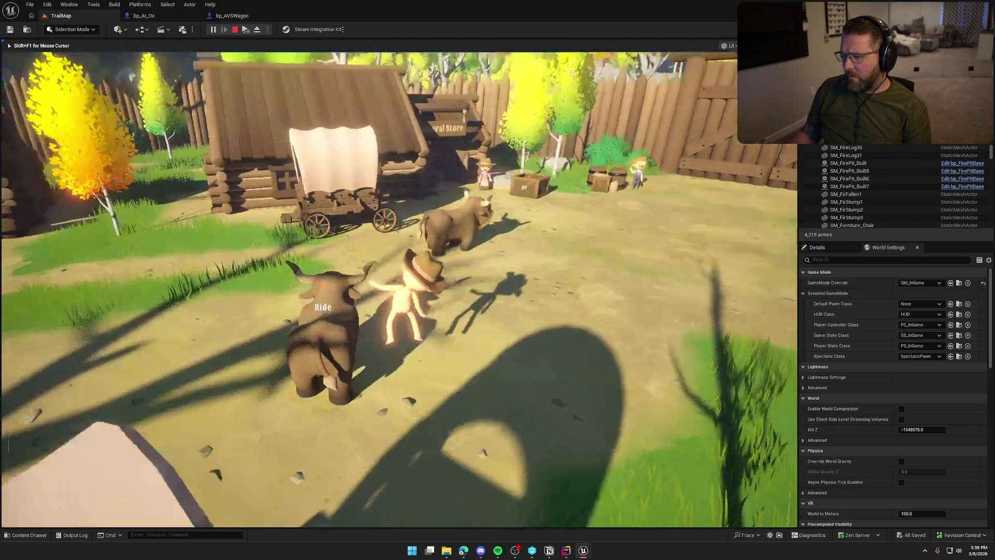
pyautogui.press('e')
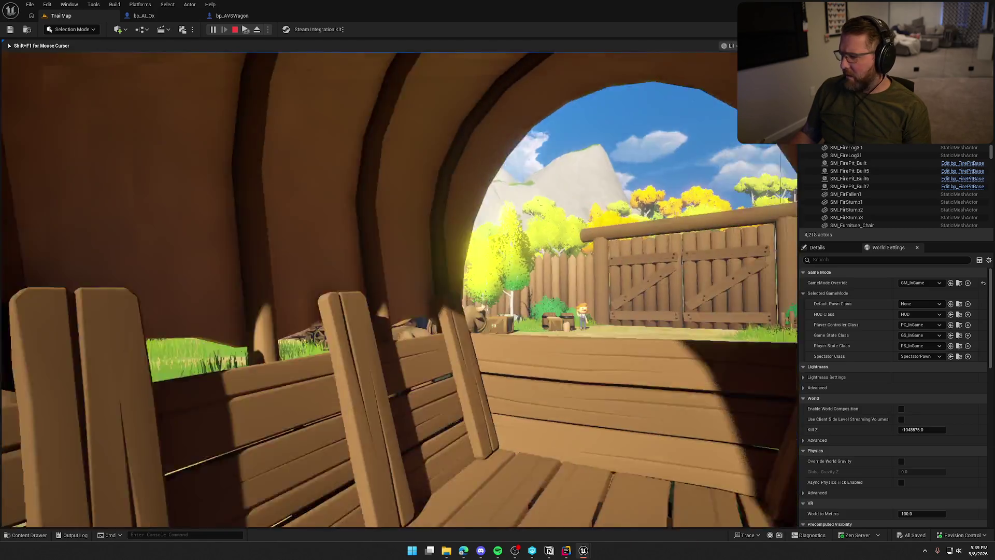
pyautogui.press('Escape')
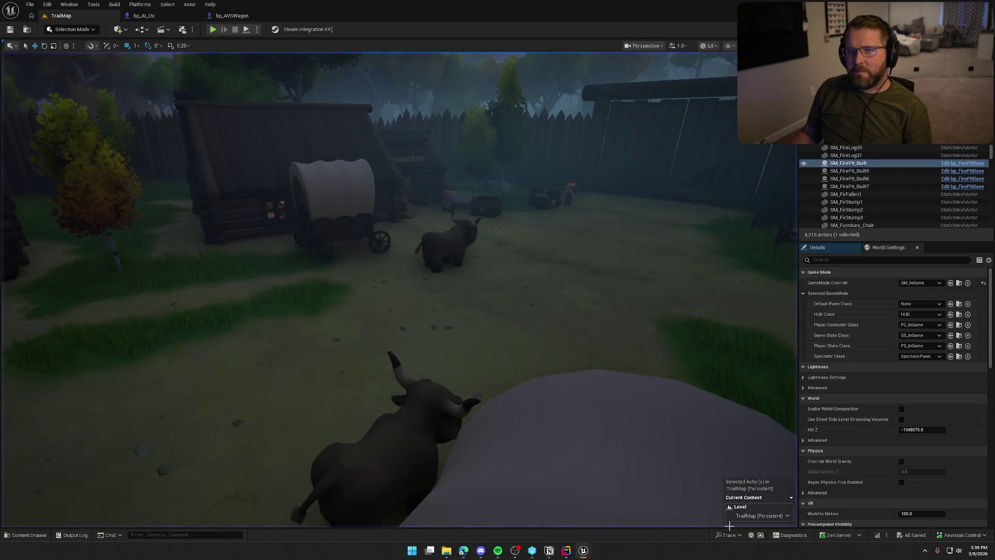
pyautogui.press('f')
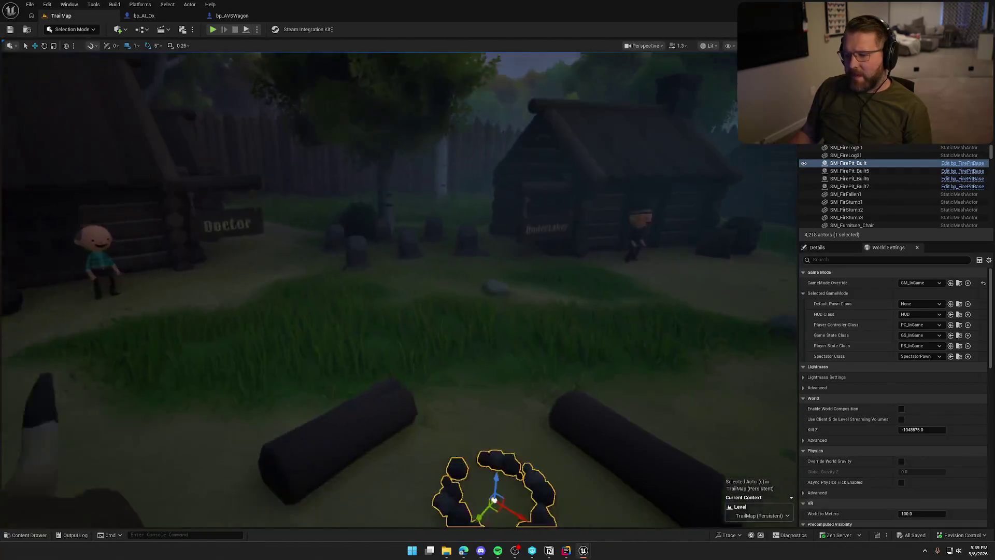
# - Reopen bp_FirePitBase and open its Fire component's NS_Fire system in the Niagara editor
pyautogui.scroll(3, 384, 346)
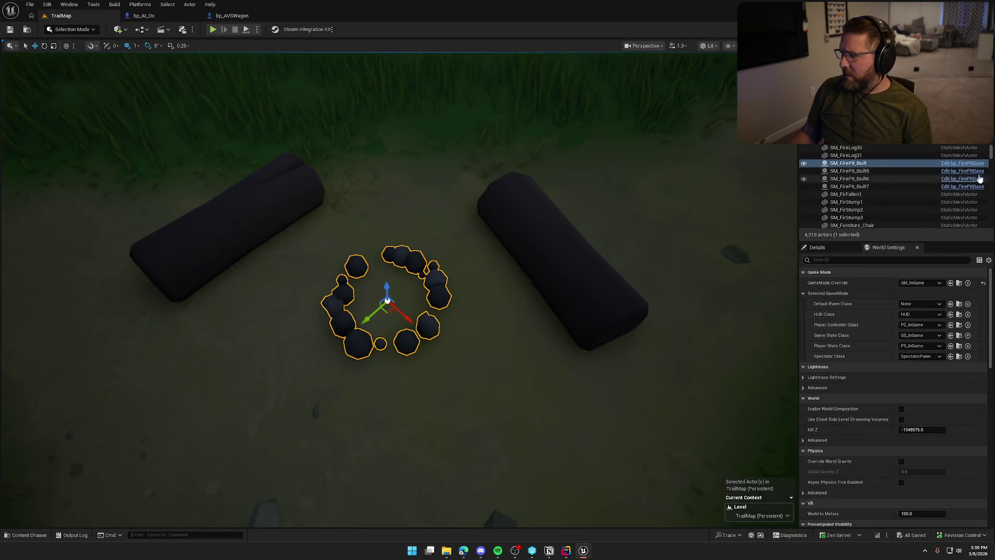
pyautogui.click(971, 165)
pyautogui.click(52, 86)
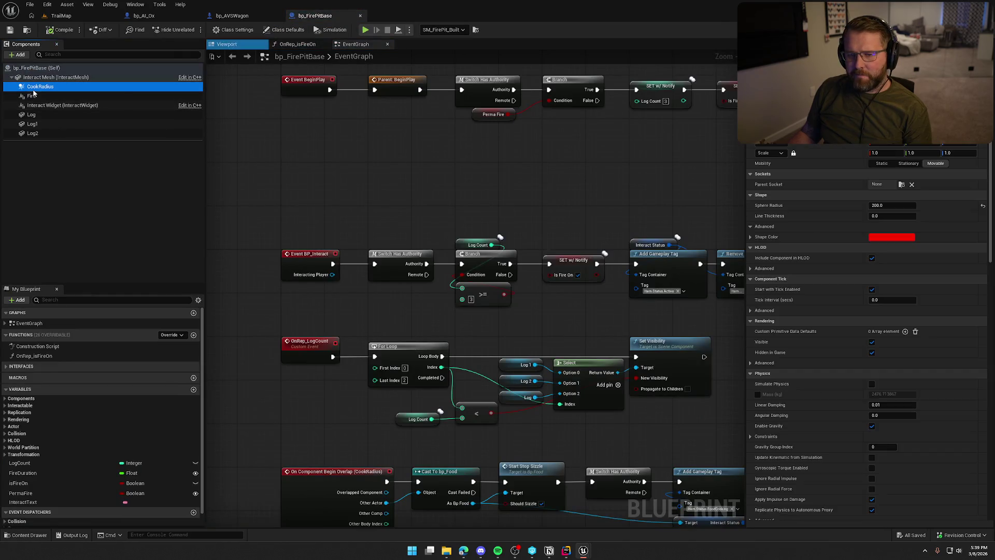
pyautogui.click(74, 96)
pyautogui.click(878, 197)
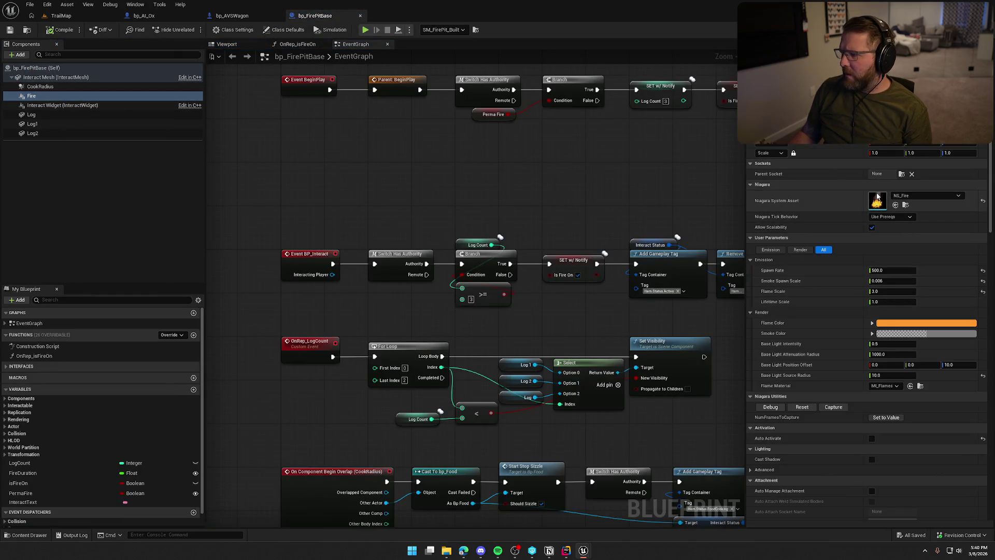
pyautogui.doubleClick(878, 197)
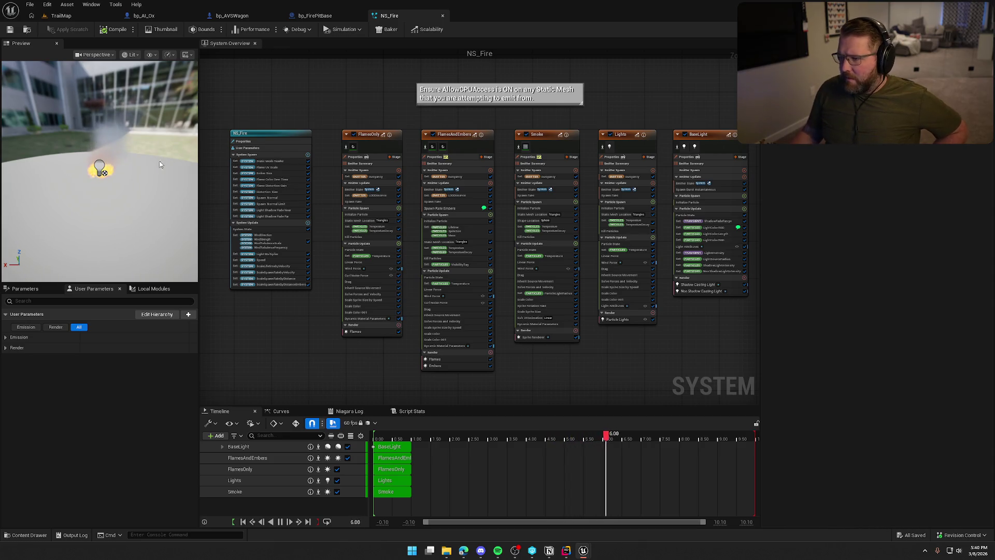
pyautogui.rightClick(614, 255)
# - Uncheck FlamesOnly's Static Mesh Location, check out and save NS_Fire, then go back to TrailMap
pyautogui.press('Escape')
pyautogui.scroll(1, 337, 249)
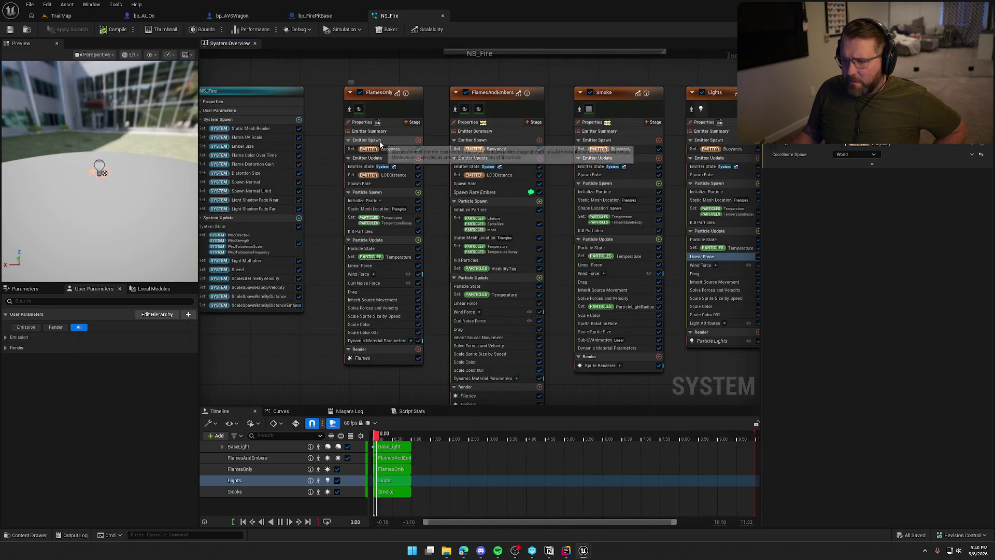
pyautogui.click(382, 209)
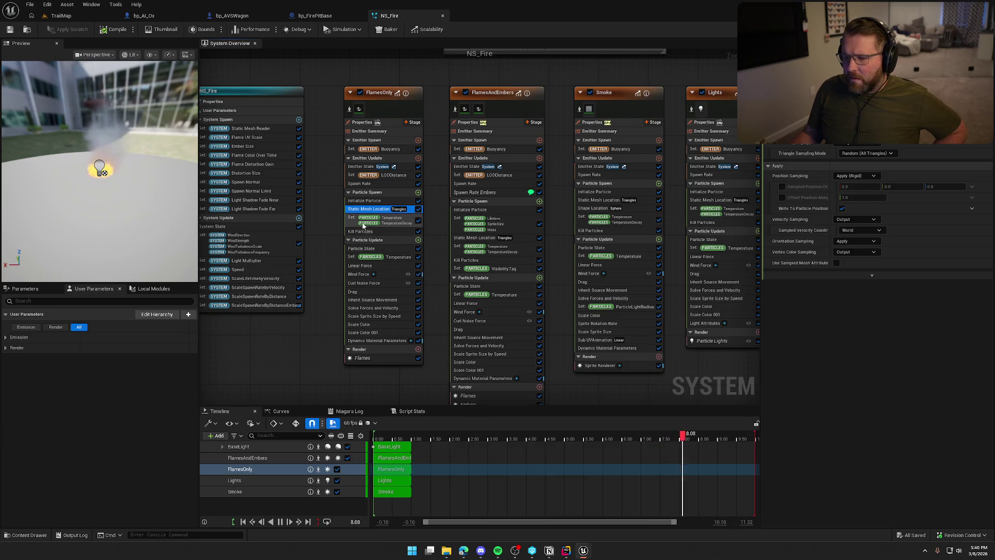
pyautogui.click(418, 209)
pyautogui.click(10, 30)
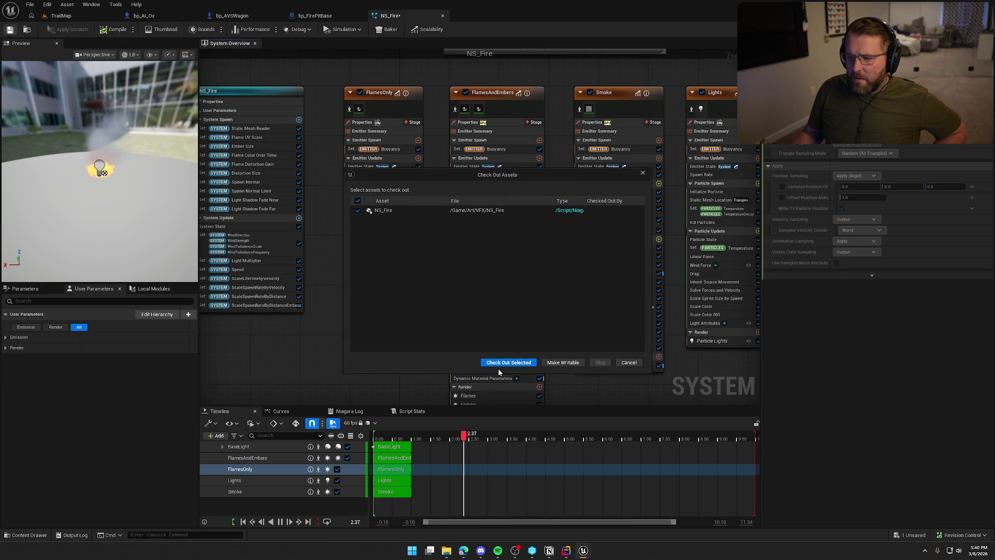
pyautogui.click(500, 363)
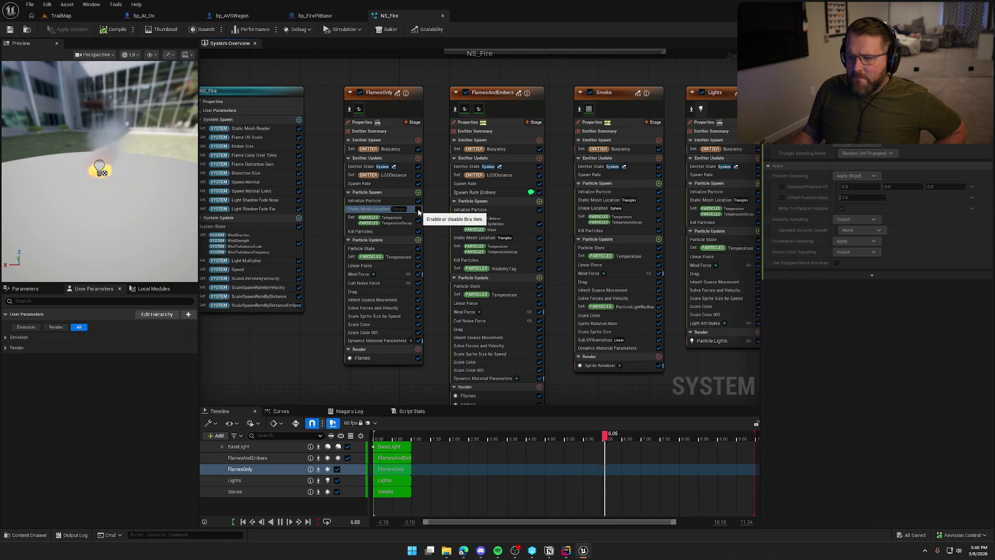
pyautogui.click(61, 16)
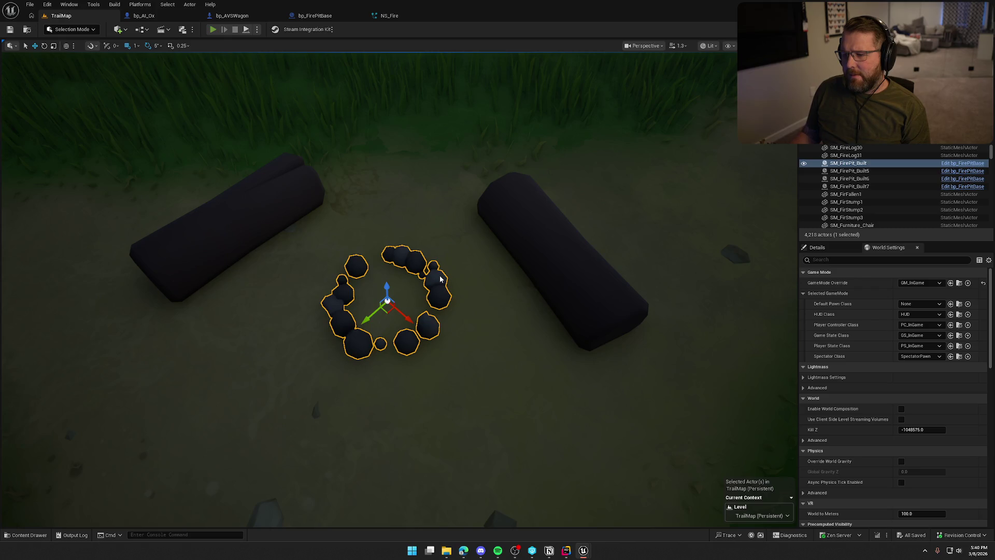
# - Playtest by walking past the campfire toward the ox, then return to NS_Fire
pyautogui.hotkey('alt', 'p')
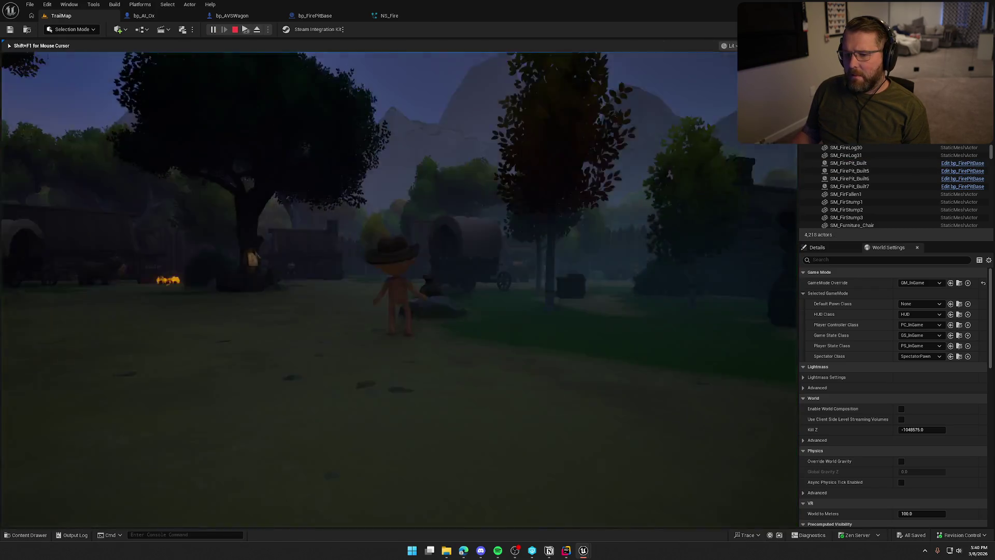
pyautogui.press('w')
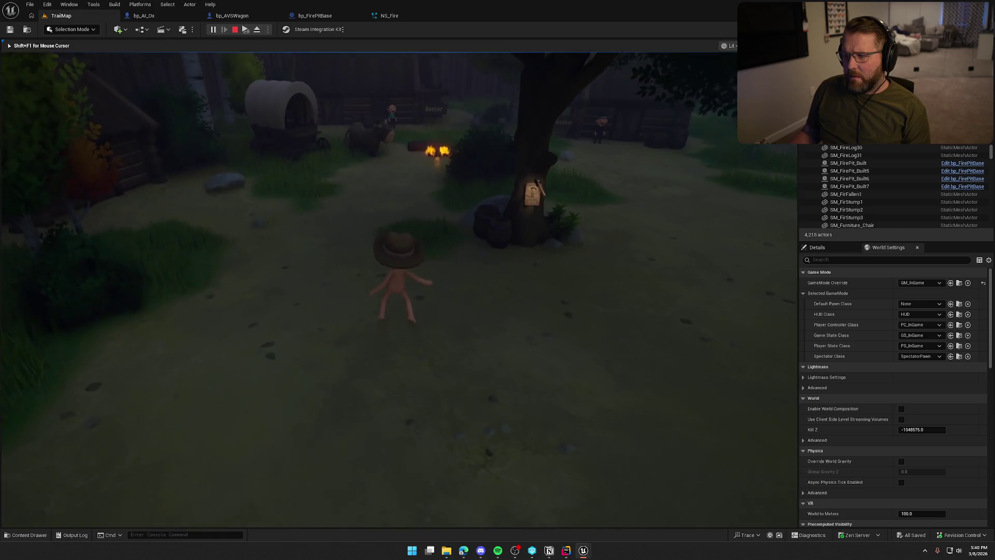
pyautogui.press('w')
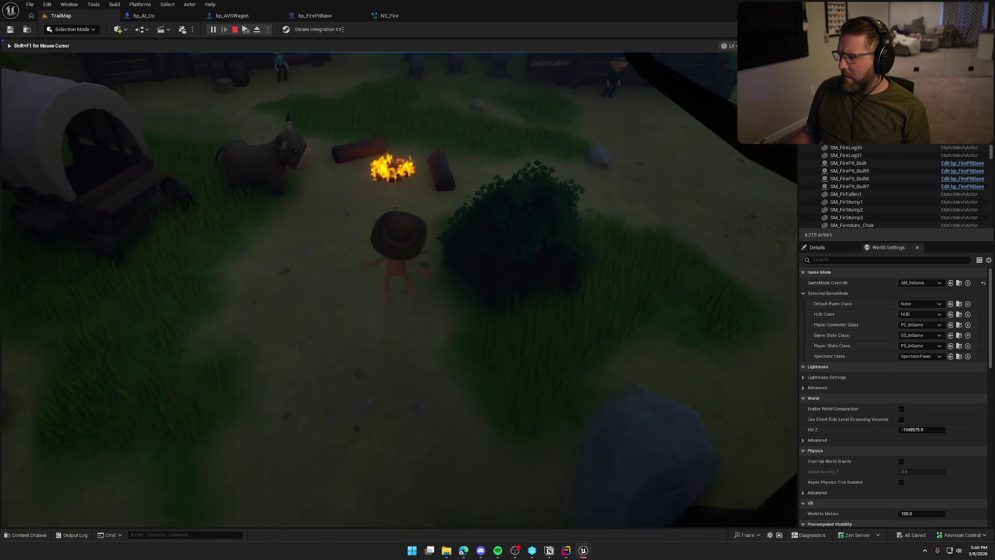
pyautogui.scroll(-3, 398, 290)
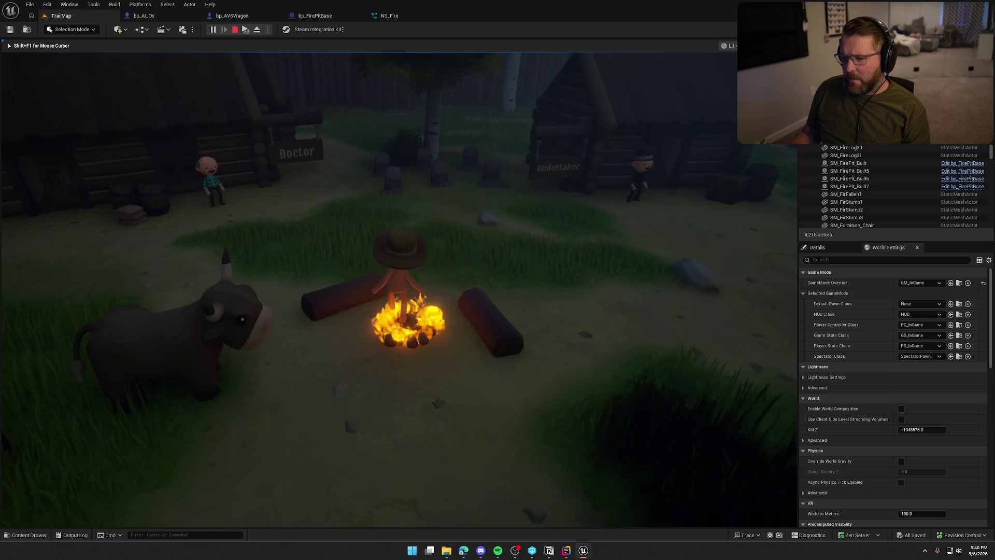
pyautogui.press('w')
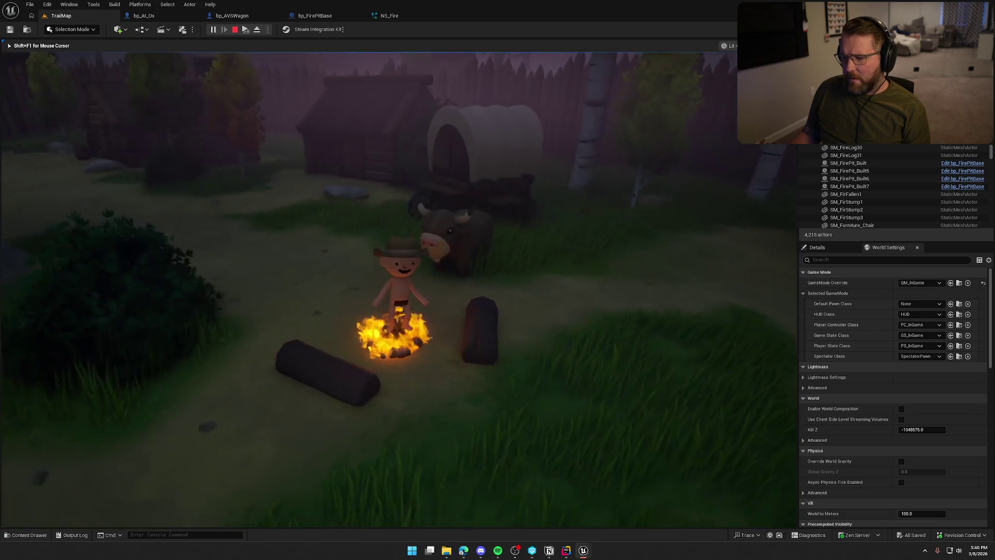
pyautogui.scroll(3, 398, 291)
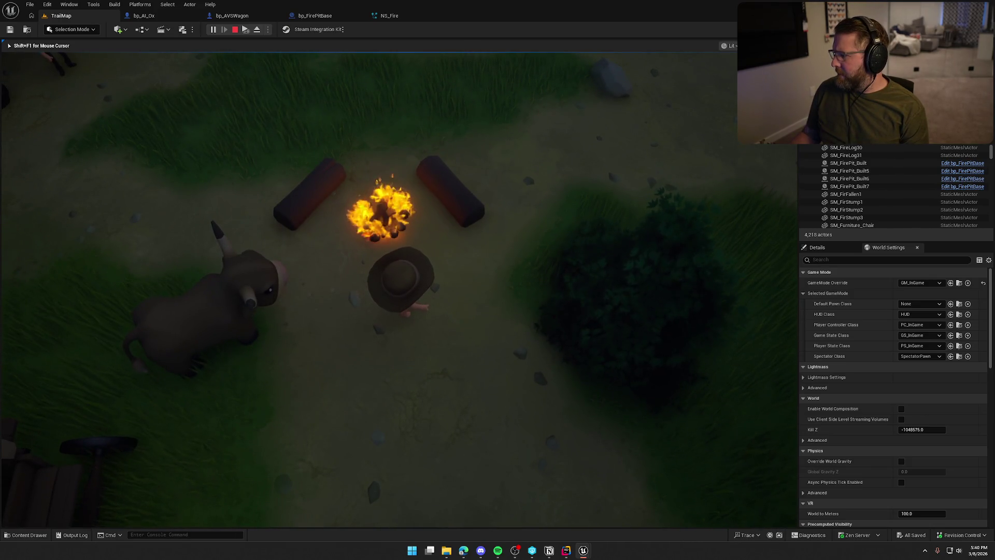
pyautogui.press('Escape')
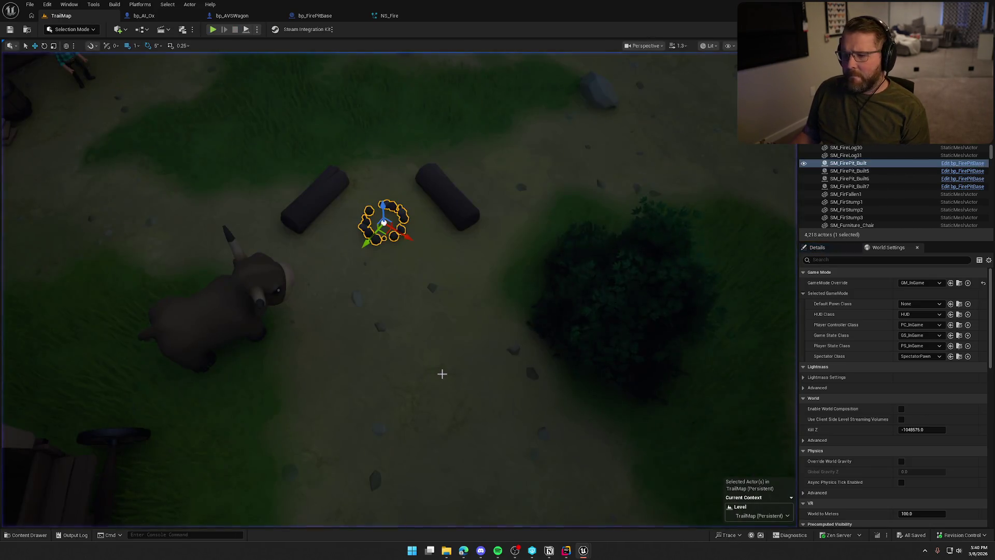
pyautogui.click(388, 15)
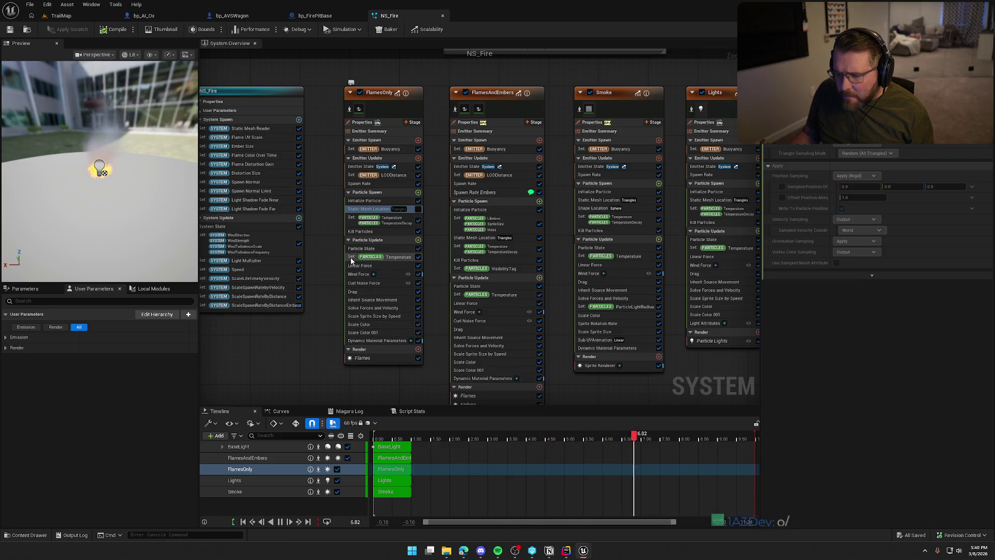
# - Delete FlamesOnly's Static Mesh Location module, save NS_Fire, and return to TrailMap
pyautogui.click(368, 202)
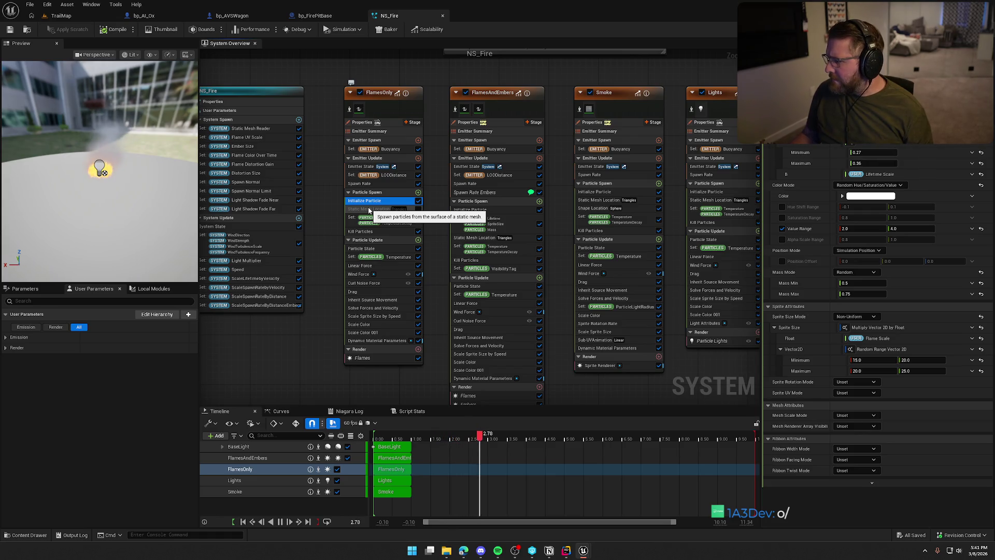
pyautogui.click(369, 210)
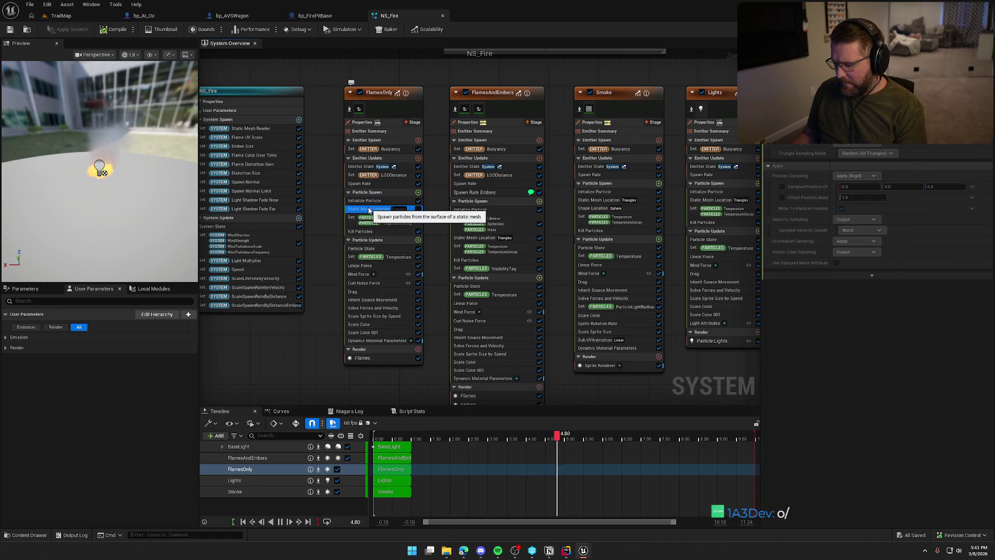
pyautogui.press('Delete')
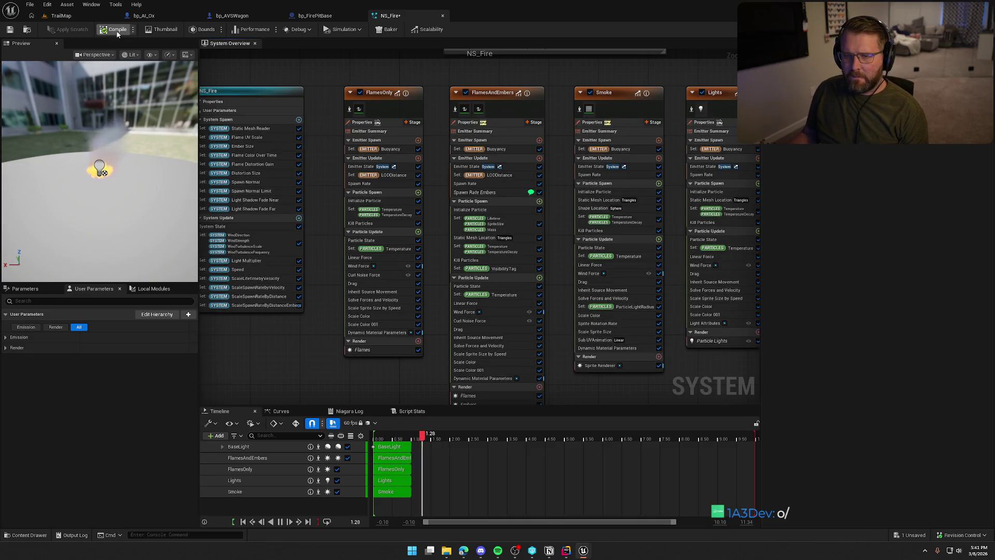
pyautogui.hotkey('ctrl', 's')
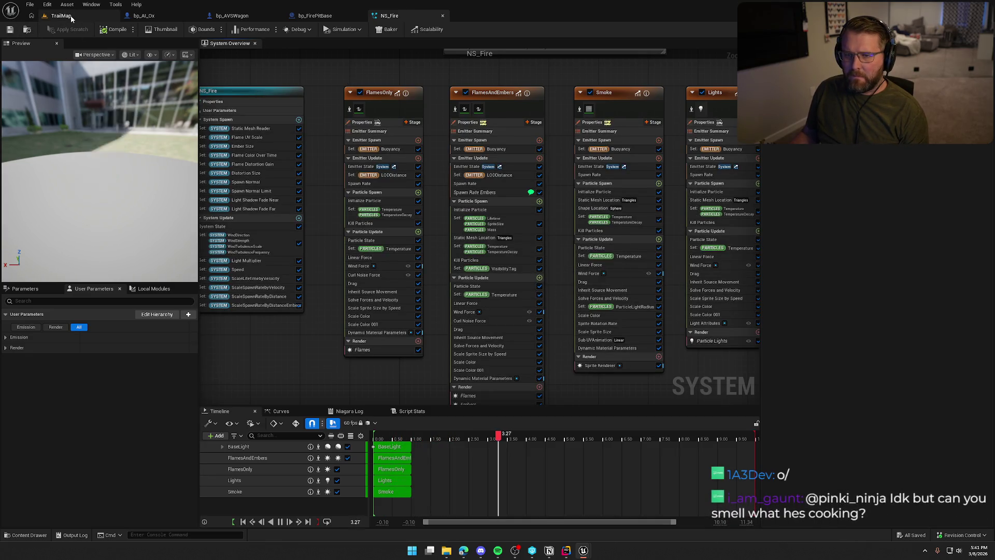
pyautogui.click(57, 16)
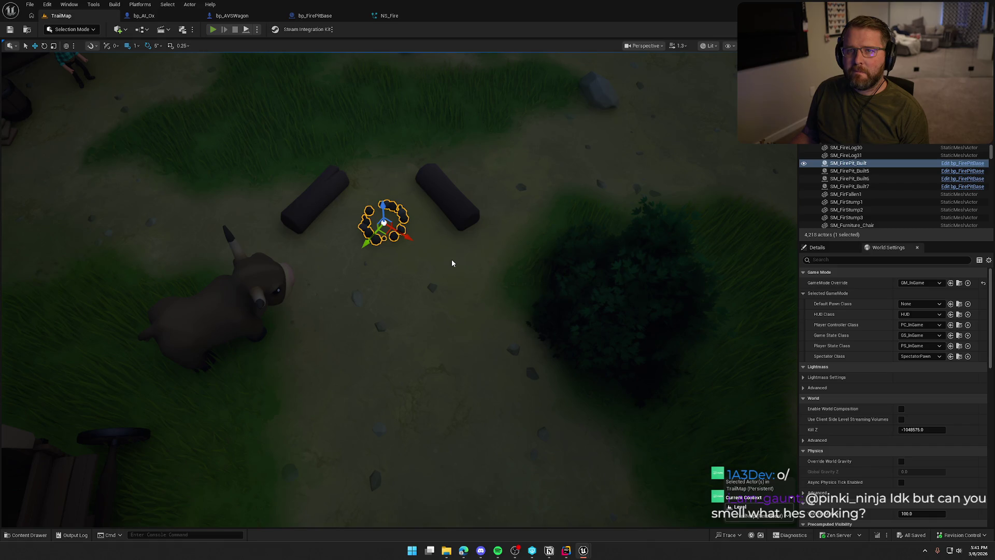
# - Start a Play In Editor session, then switch back to the NS_Fire editor
pyautogui.hotkey('alt', 'p')
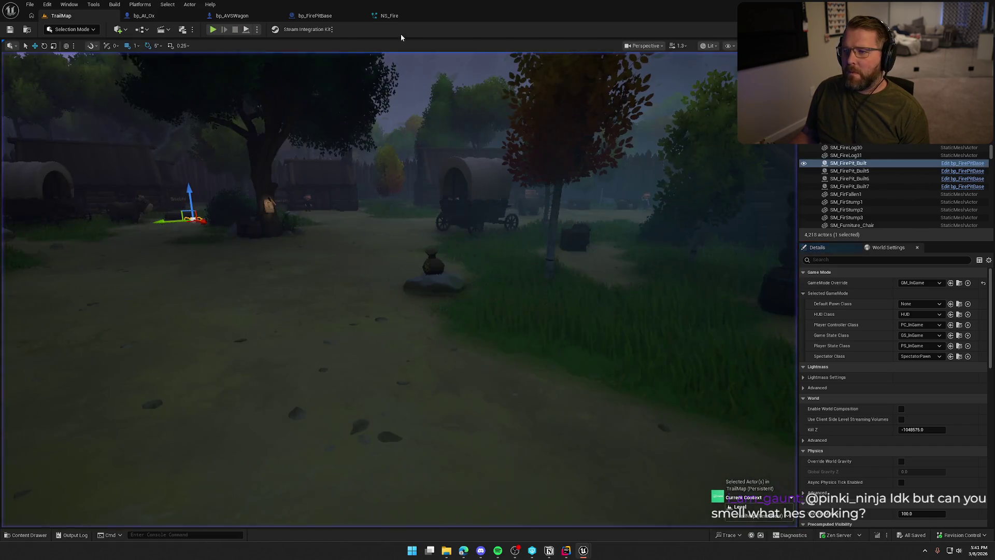
pyautogui.click(393, 21)
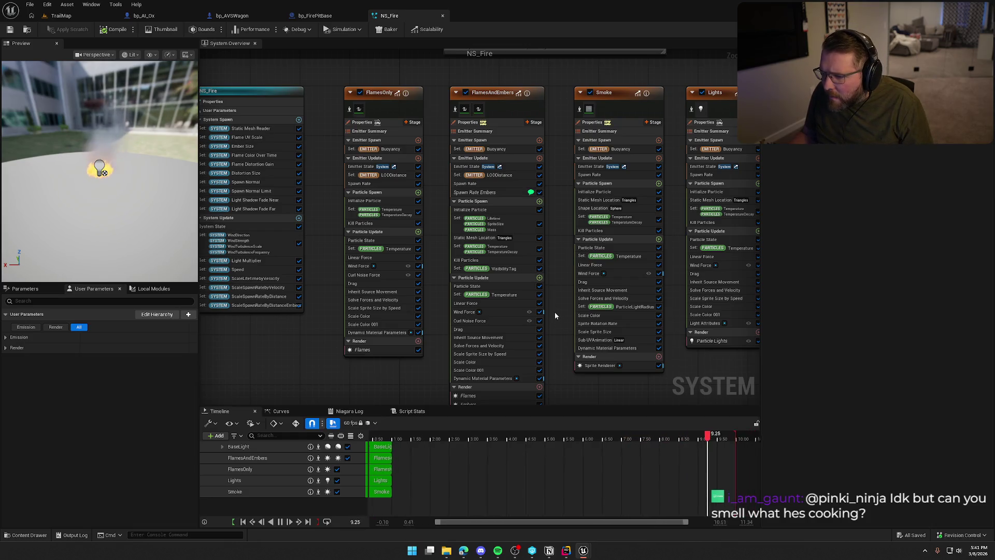
# - Toggle the FlamesOnly and FlamesAndEmbers emitters off and back on to compare them
pyautogui.moveTo(565, 279)
pyautogui.mouseDown()
pyautogui.moveTo(516, 215)
pyautogui.moveTo(446, 287)
pyautogui.moveTo(372, 276)
pyautogui.moveTo(542, 286)
pyautogui.mouseUp()
pyautogui.moveTo(765, 288); pyautogui.dragTo(639, 297)
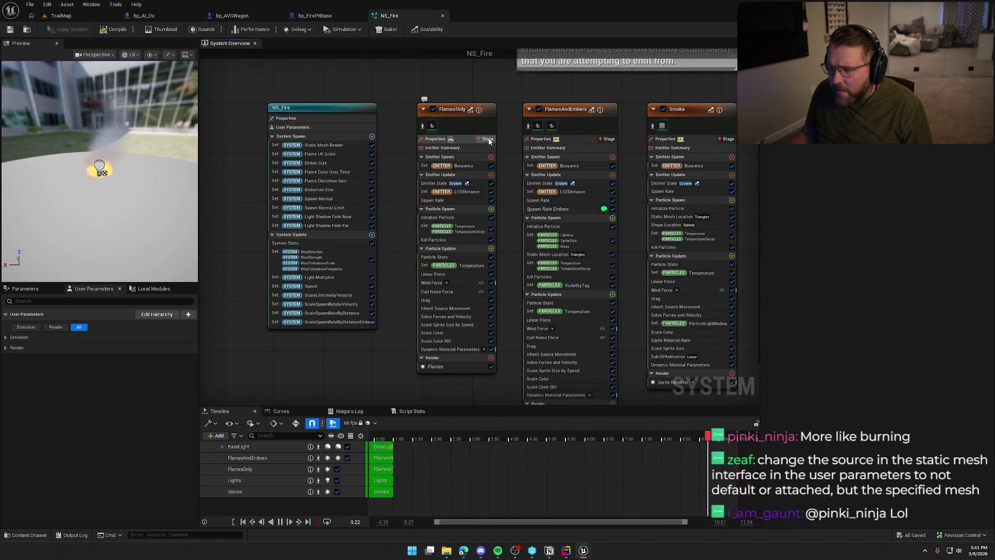
pyautogui.click(433, 110)
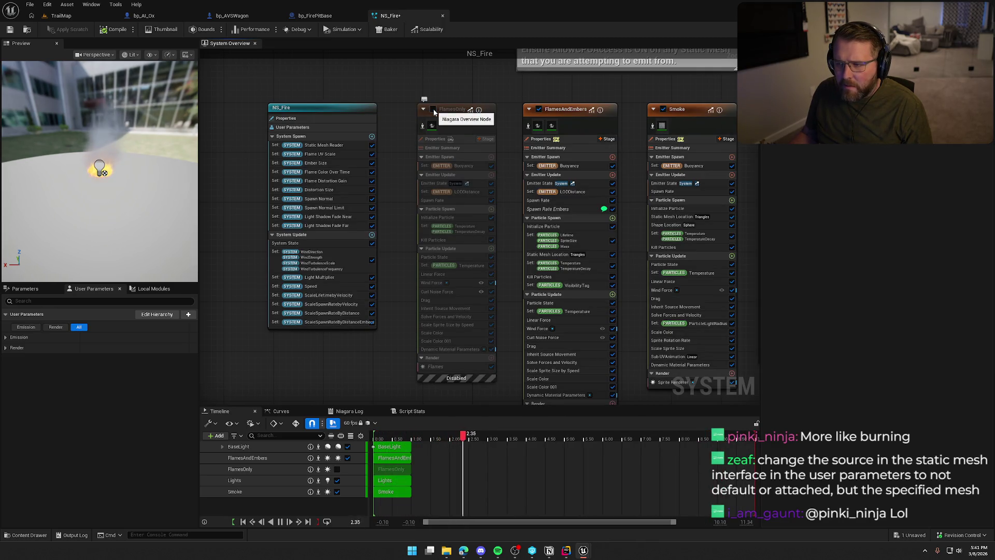
pyautogui.click(434, 110)
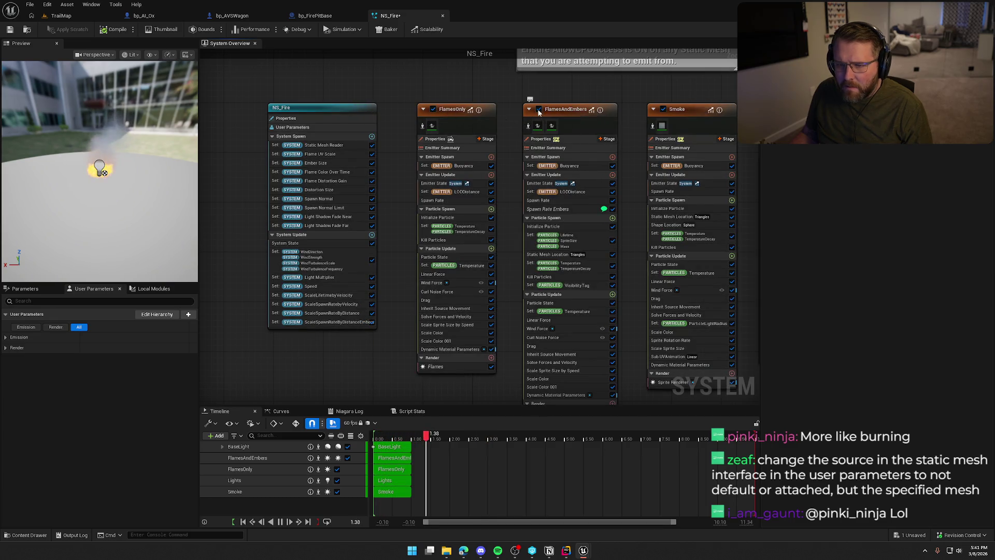
pyautogui.click(539, 109)
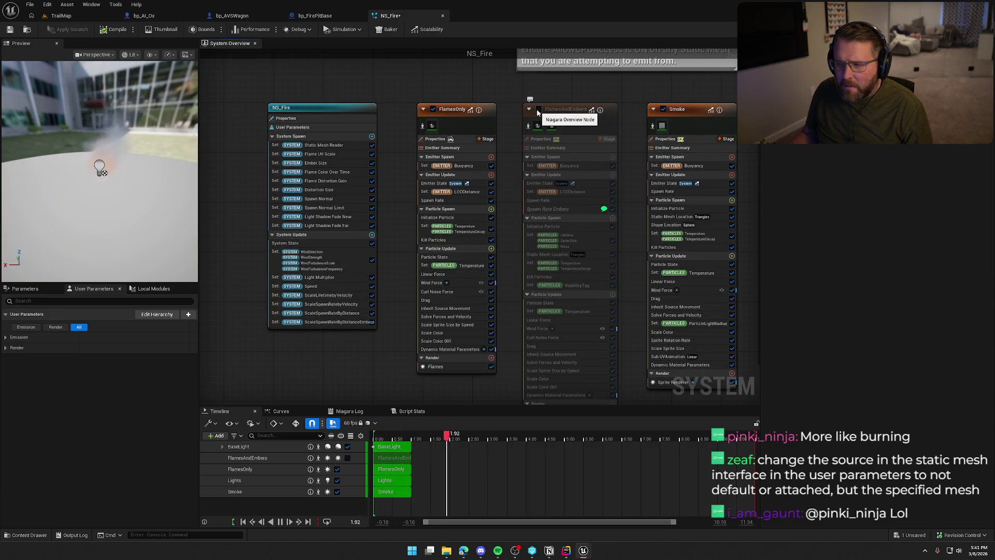
pyautogui.click(539, 109)
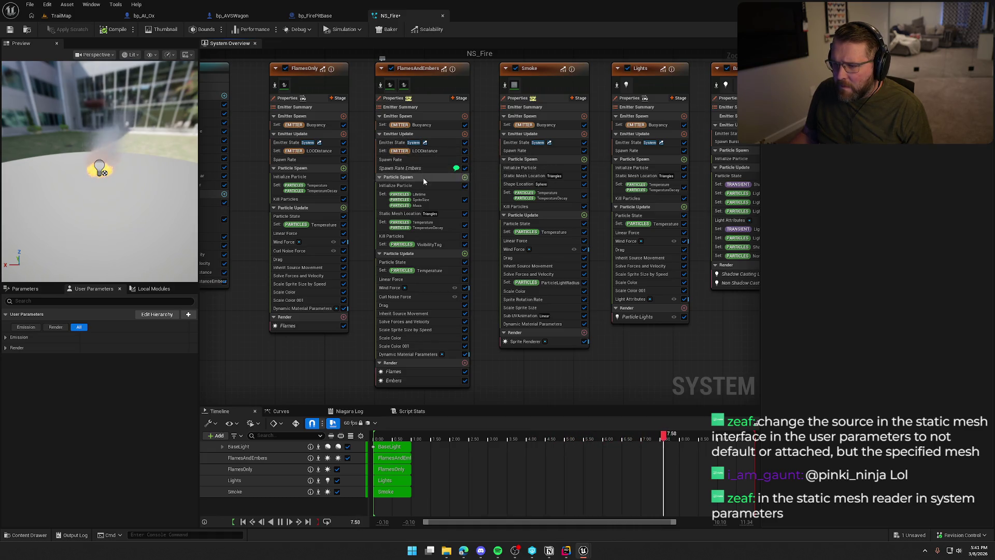
# - Delete and restore FlamesAndEmbers' Static Mesh Location module, then disable it
pyautogui.click(430, 214)
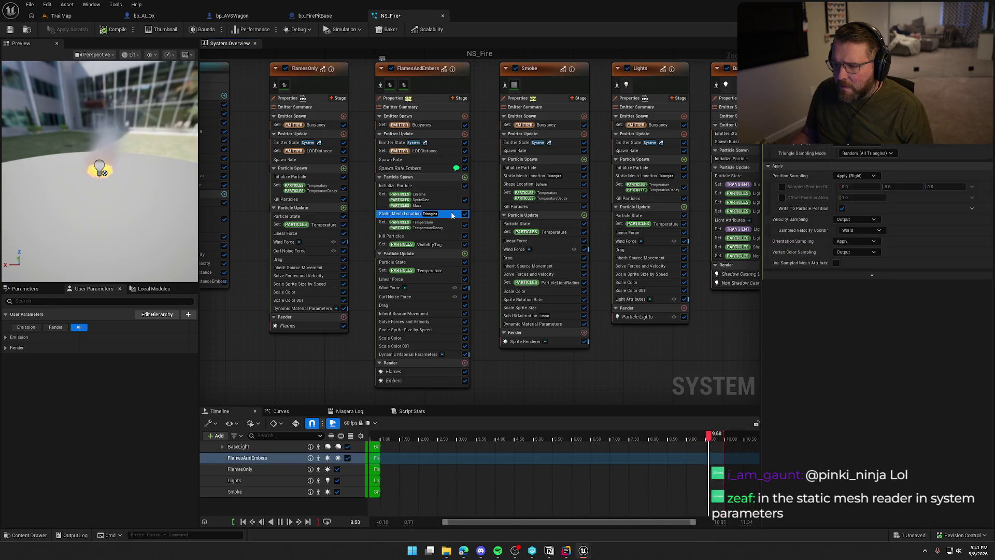
pyautogui.press('Delete')
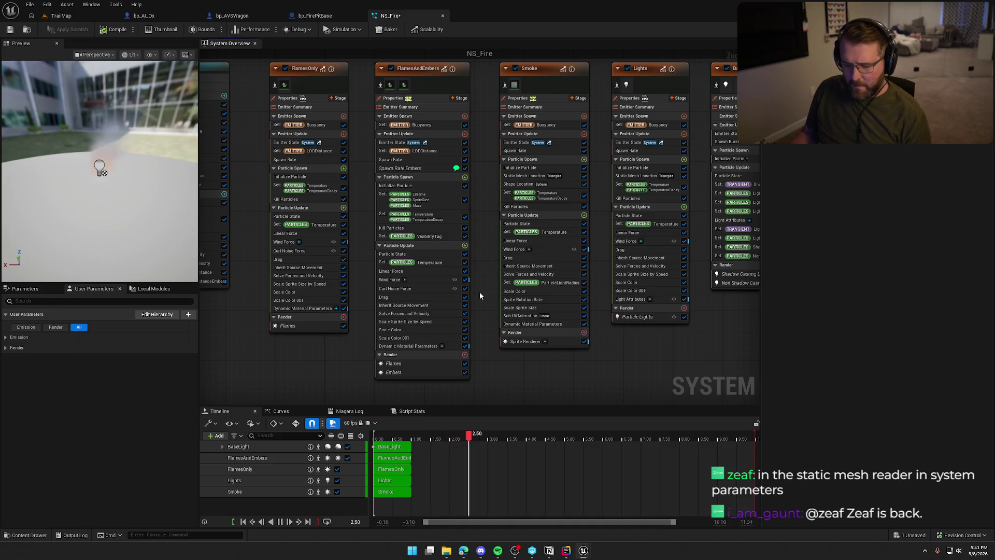
pyautogui.hotkey('ctrl', 'z')
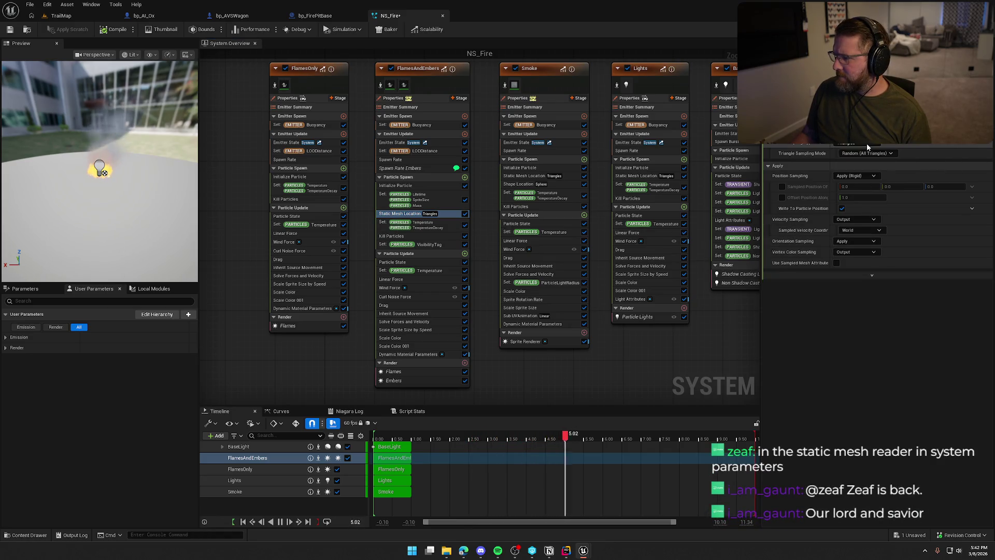
pyautogui.click(872, 151)
pyautogui.click(872, 147)
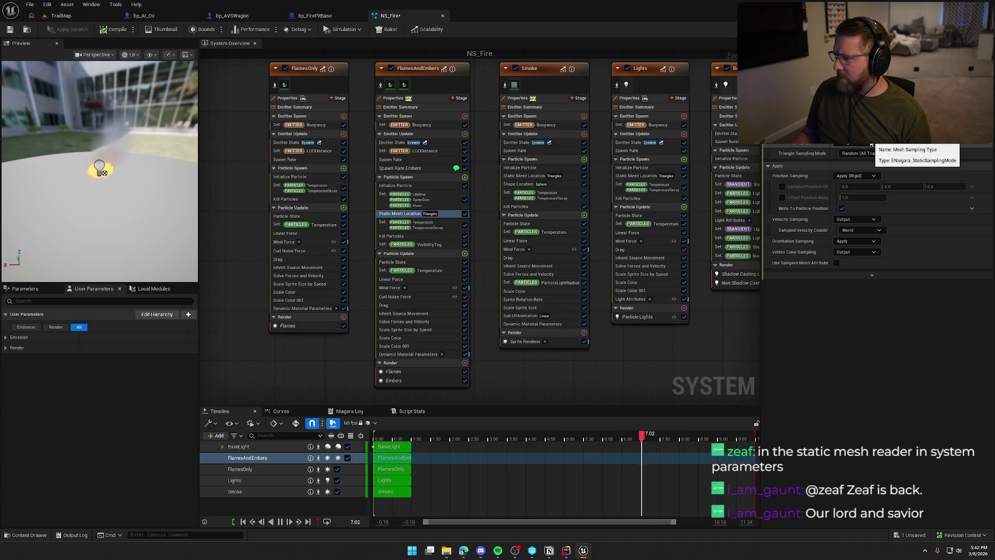
pyautogui.click(465, 214)
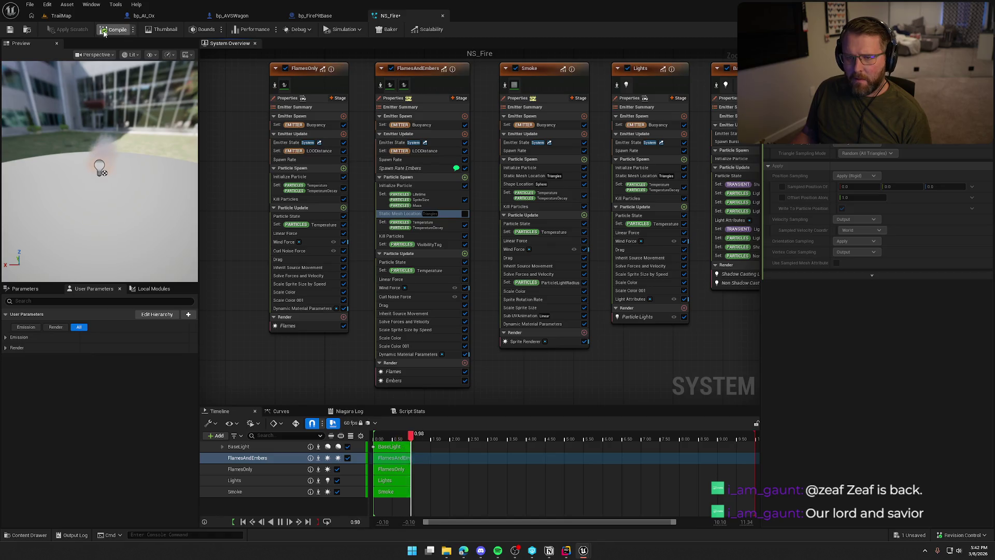
pyautogui.click(61, 15)
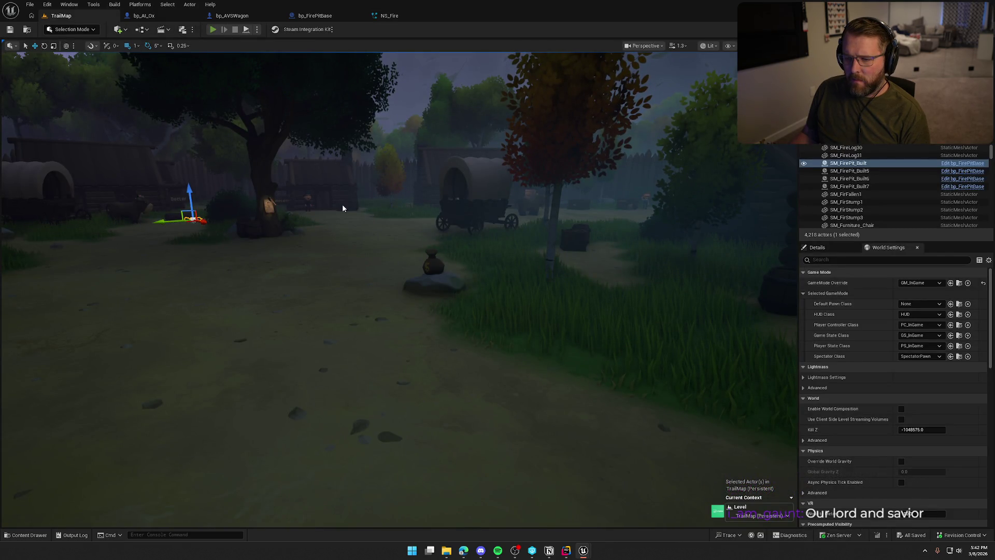
# - Playtest walking up to the campfire, then re-enable Static Mesh Location in NS_Fire
pyautogui.hotkey('alt', 'p')
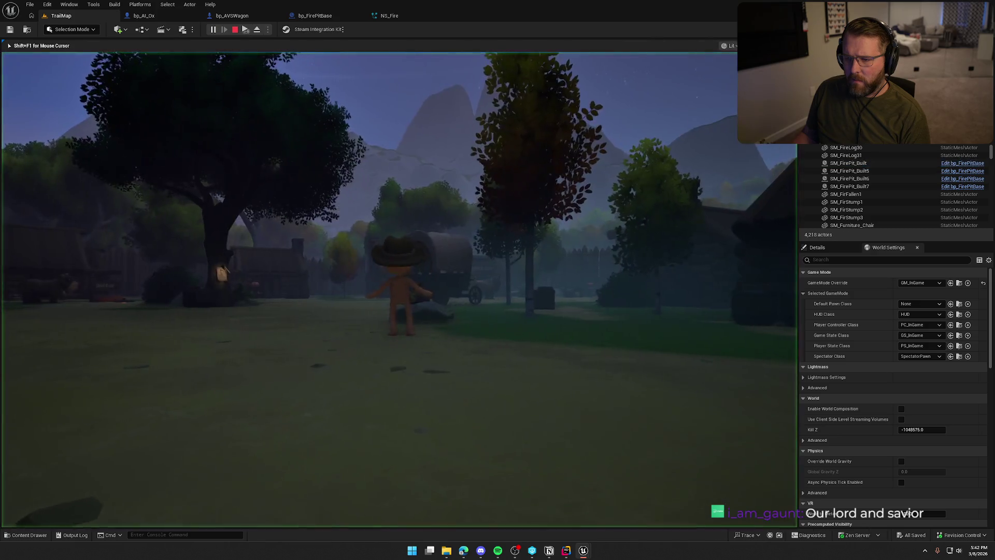
pyautogui.press('w')
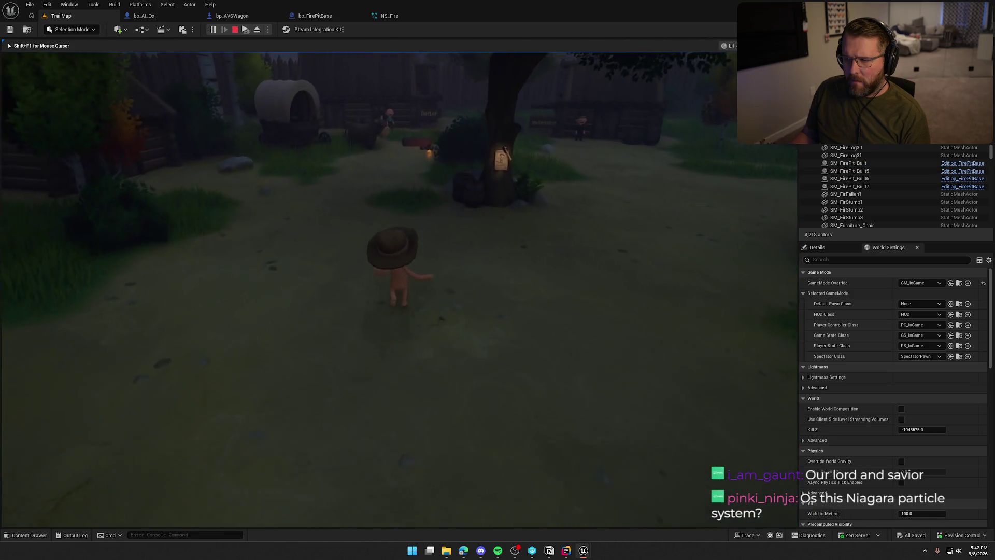
pyautogui.press('w')
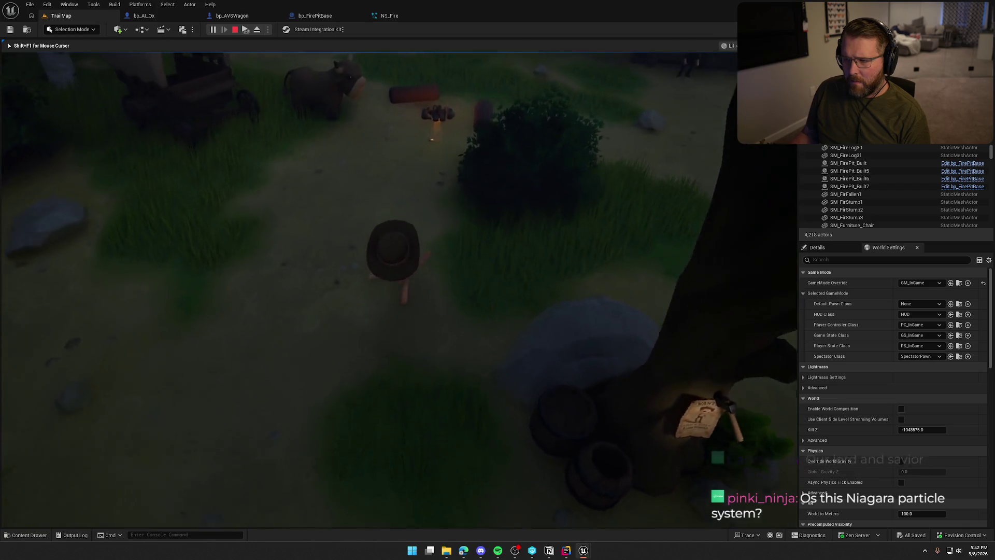
pyautogui.press('w')
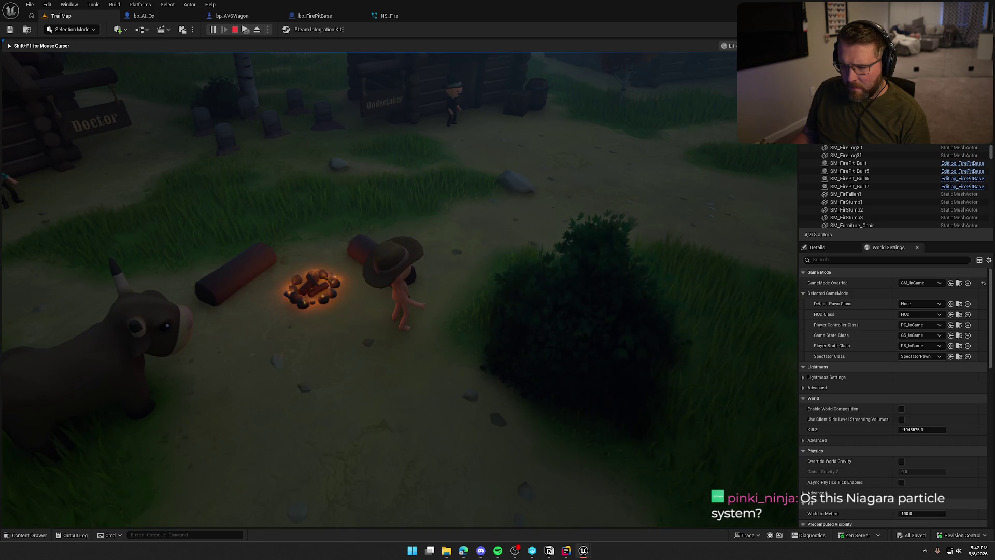
pyautogui.press('Escape')
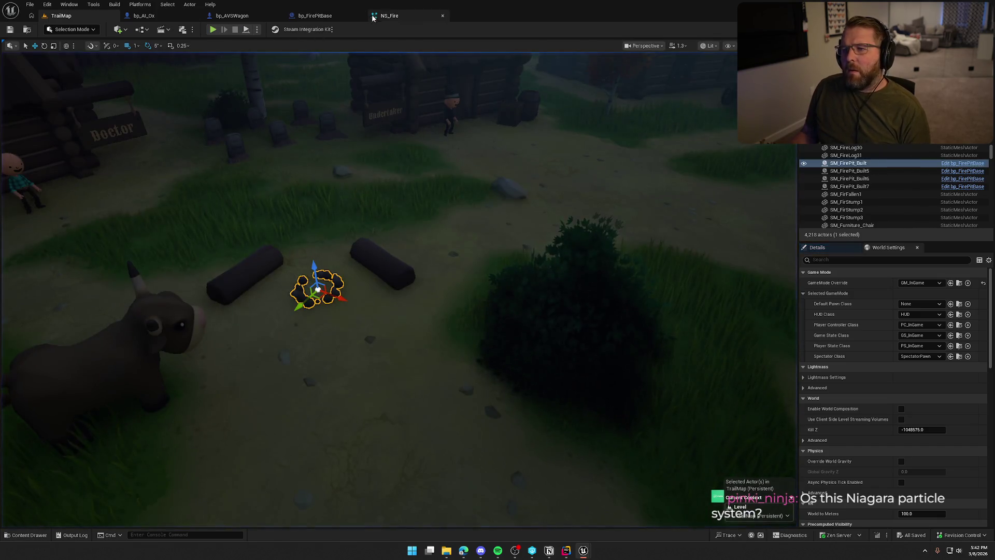
pyautogui.click(390, 16)
pyautogui.click(465, 213)
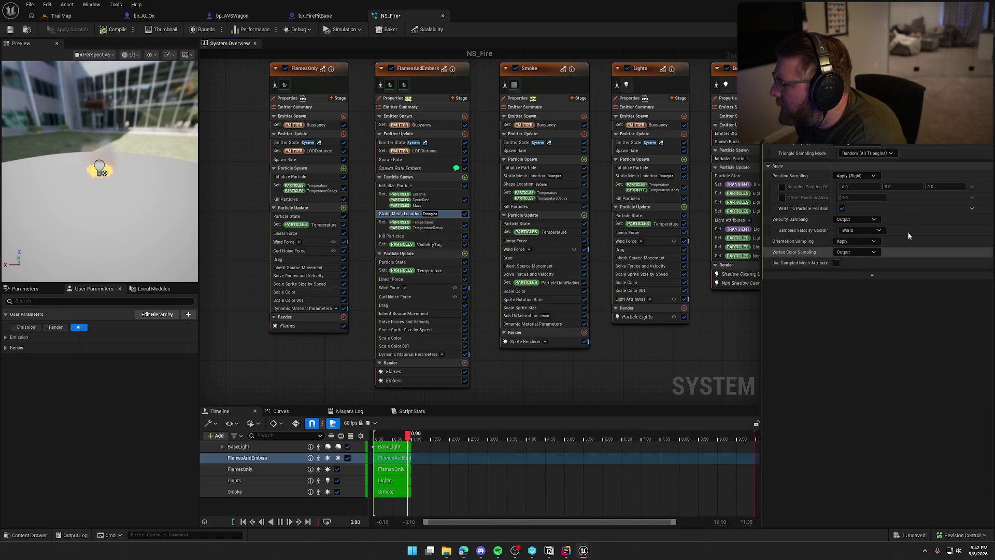
pyautogui.click(856, 144)
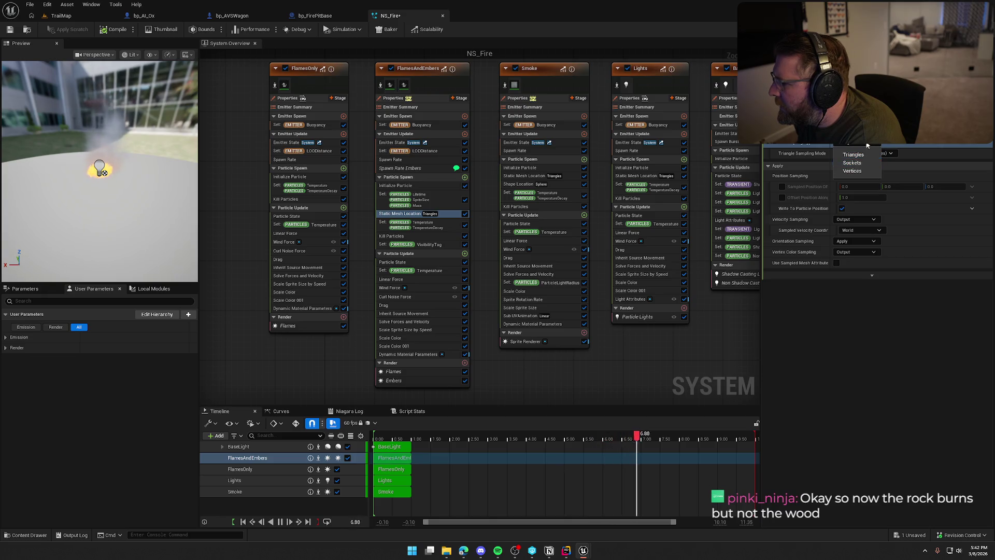
pyautogui.click(868, 146)
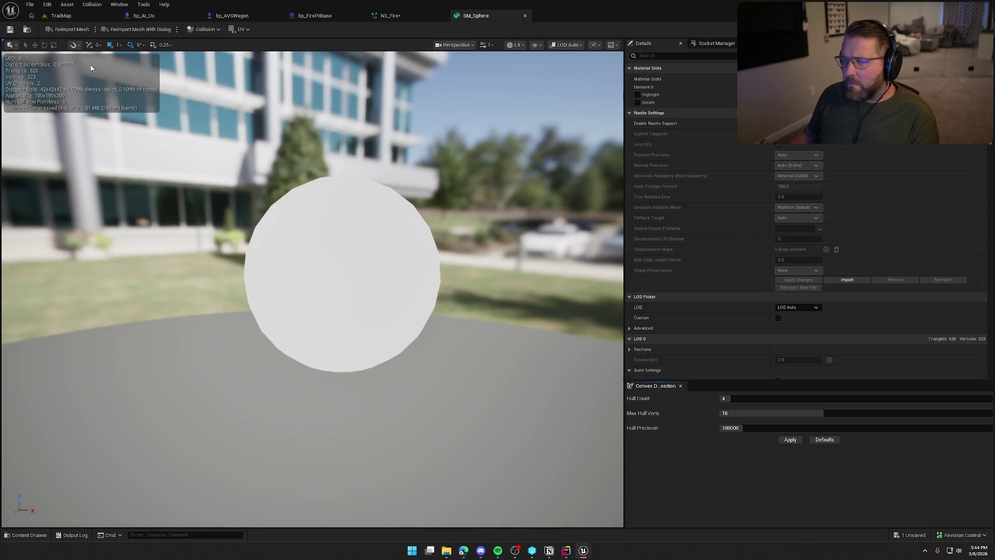
# - Check SM_Sphere's 'cpu' access setting in Details, then save the mesh, confirming check-out
pyautogui.hotkey('ctrl', 'space')
pyautogui.hotkey('ctrl', 'space')
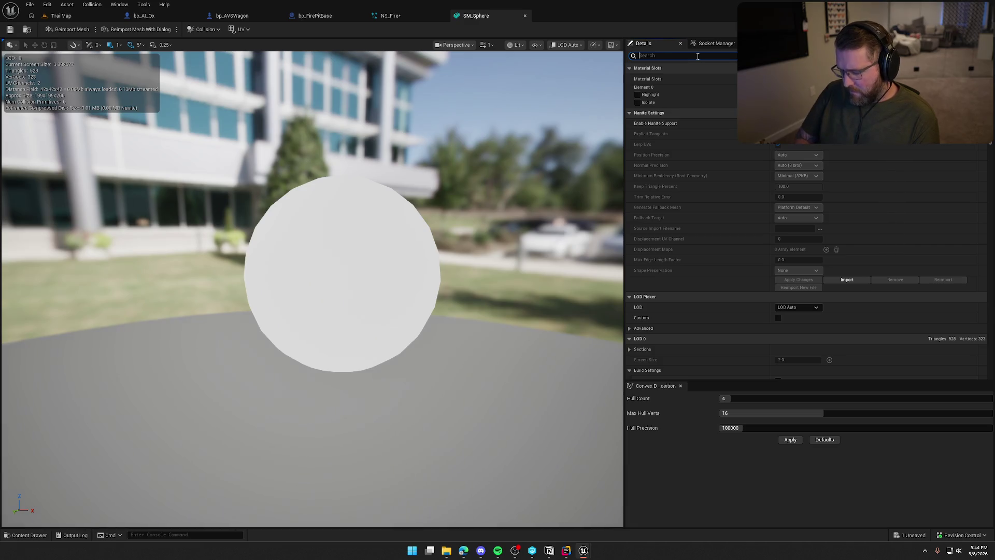
pyautogui.write('cpu')
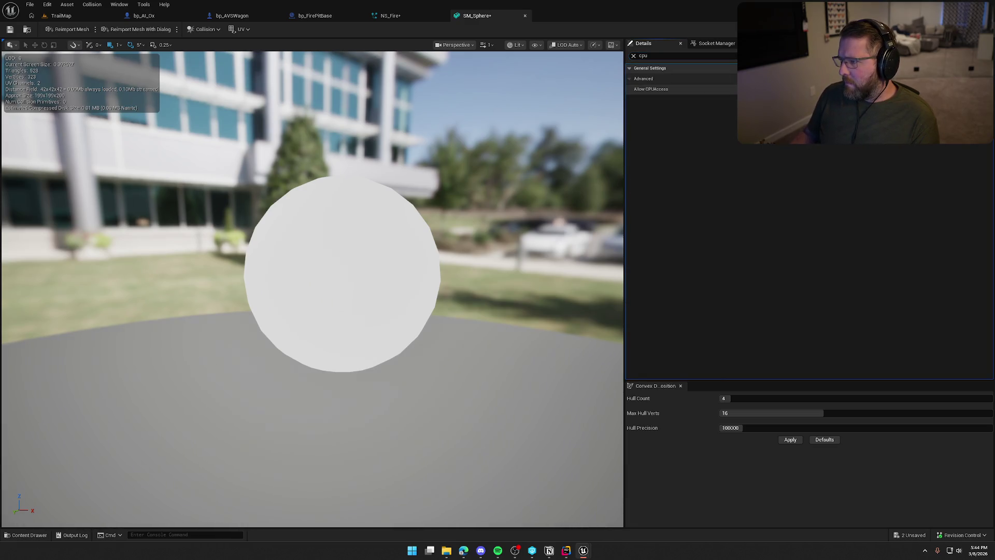
pyautogui.click(633, 56)
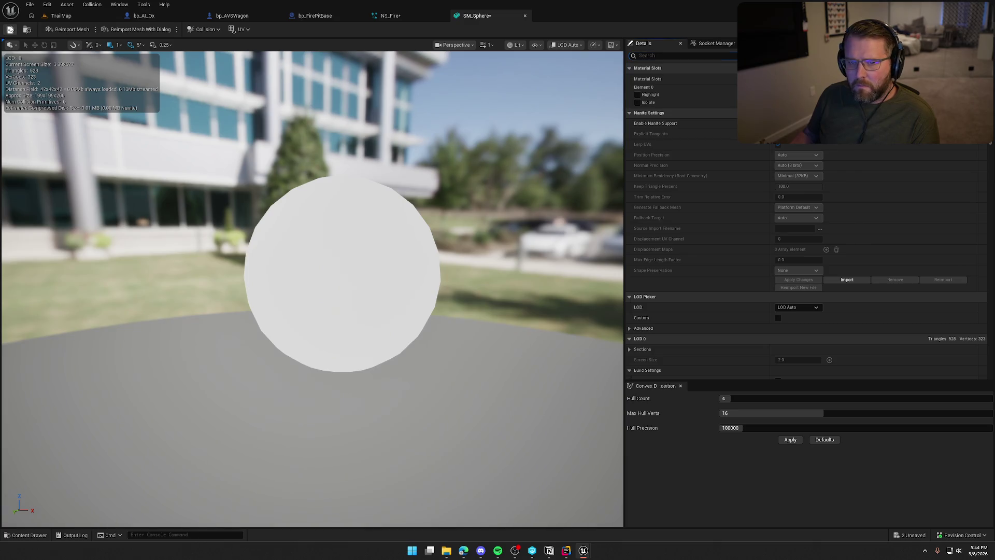
pyautogui.click(10, 30)
pyautogui.click(514, 364)
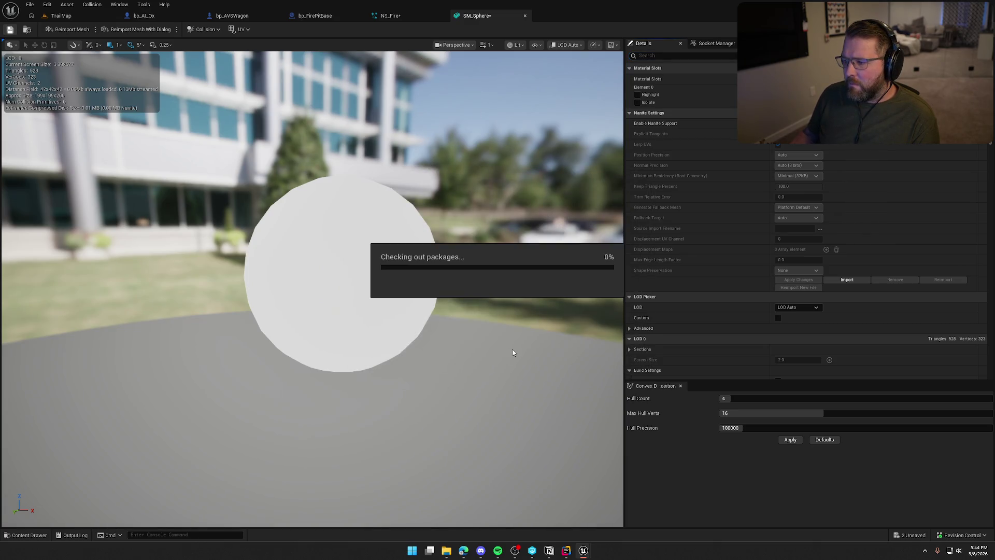
pyautogui.click(409, 15)
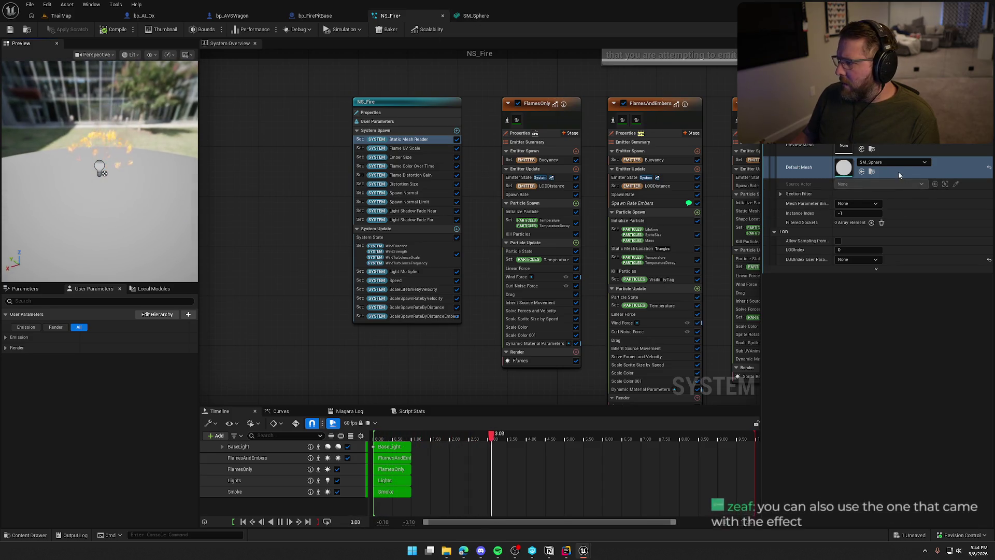
# - Try SM_FireLog as the reader's Default Mesh, then clear it to None and save NS_Fire
pyautogui.click(874, 163)
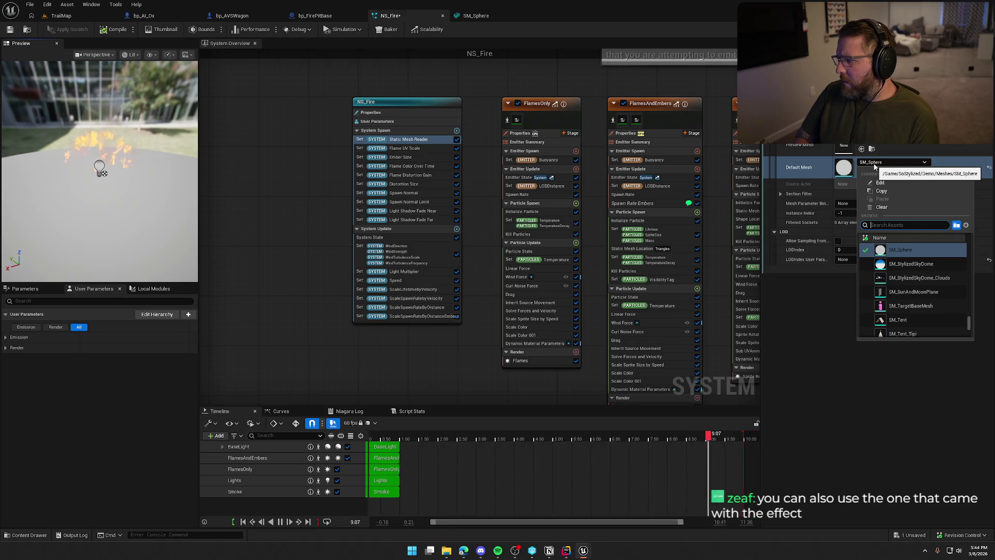
pyautogui.write('log')
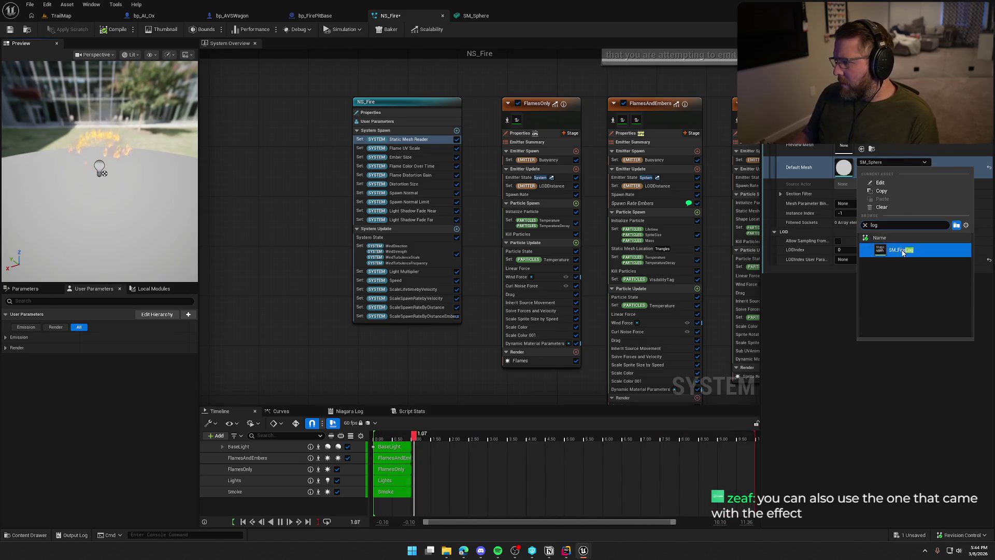
pyautogui.click(901, 250)
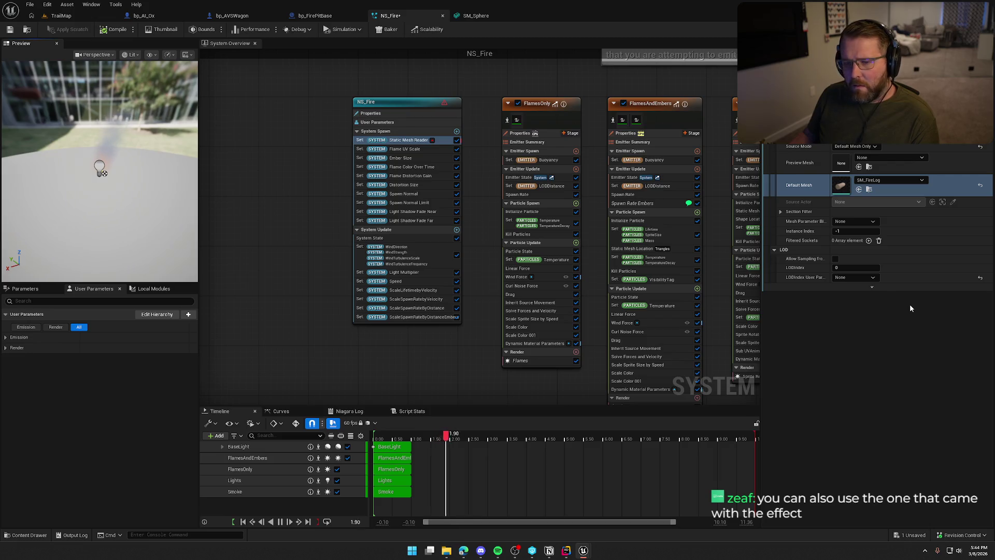
pyautogui.click(907, 183)
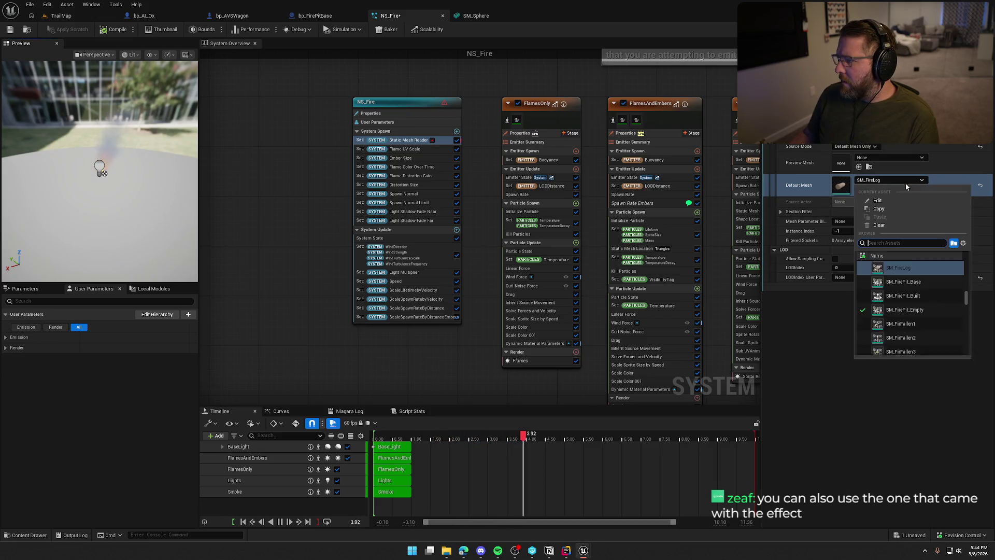
pyautogui.click(880, 225)
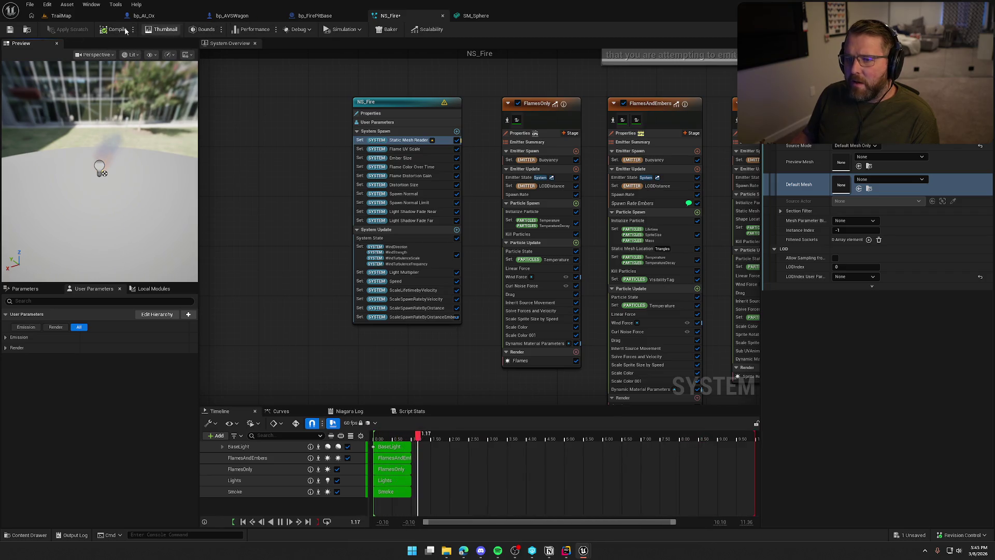
pyautogui.click(7, 32)
# - Playtest TrailMap by walking into the campfire spot, then stop and deselect the fire pit
pyautogui.click(62, 16)
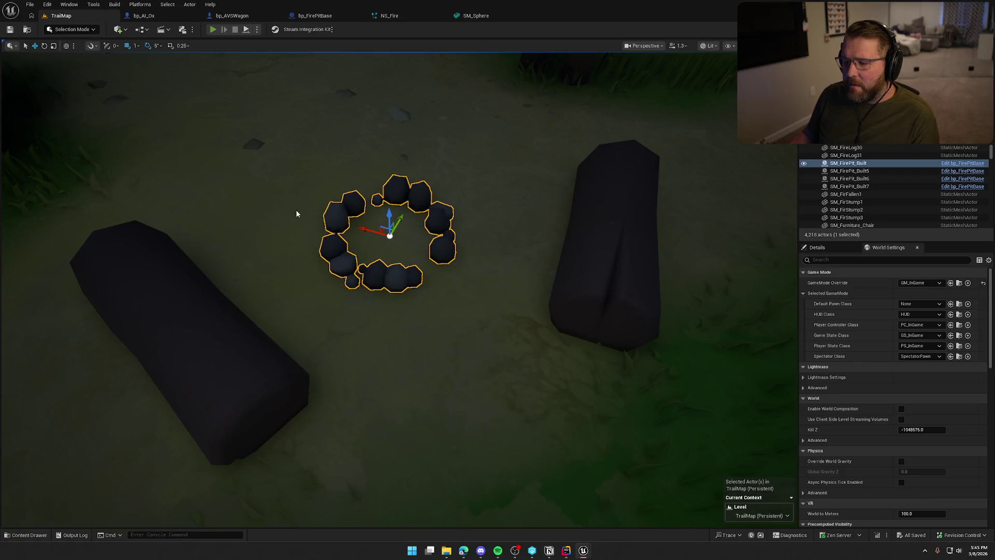
pyautogui.hotkey('alt', 'p')
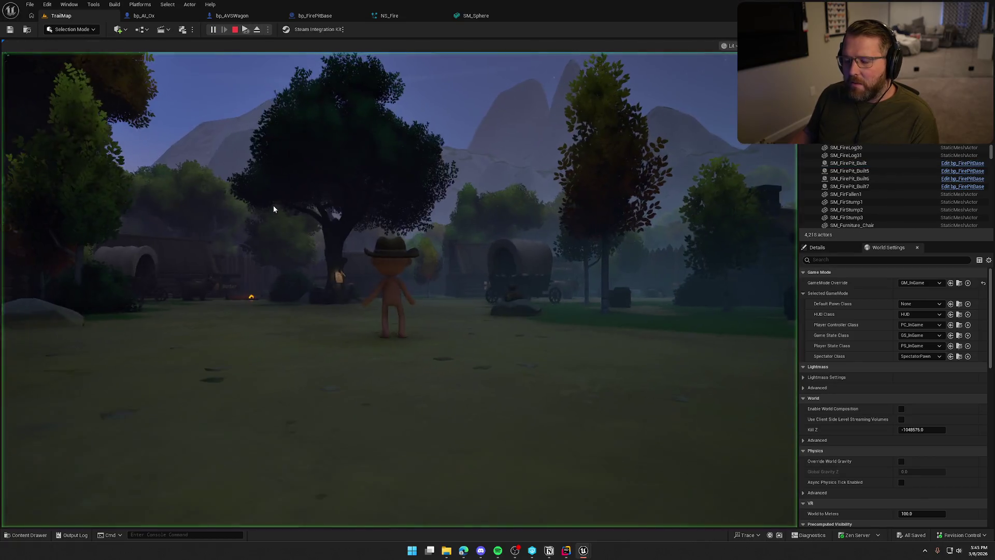
pyautogui.press('w')
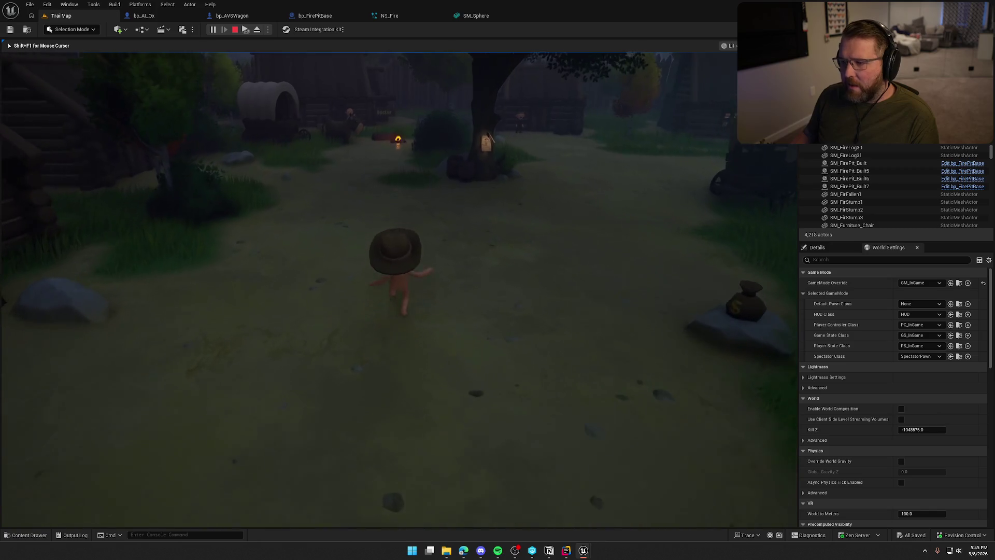
pyautogui.press('w')
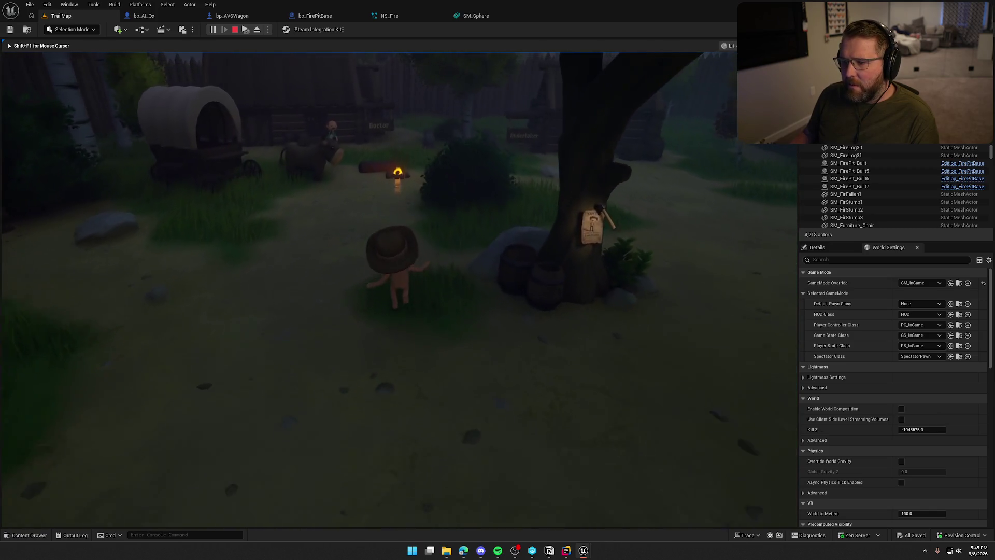
pyautogui.press('w')
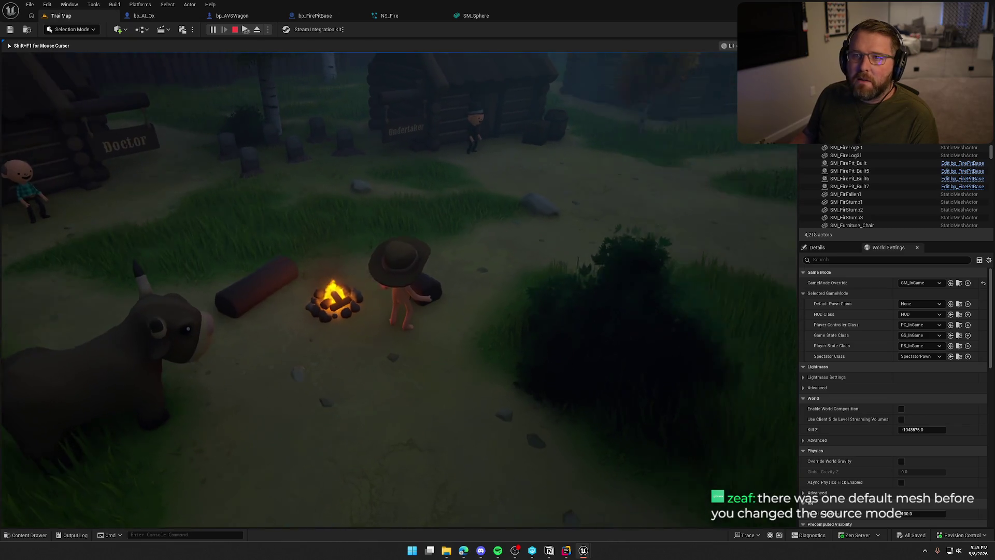
pyautogui.press('Escape')
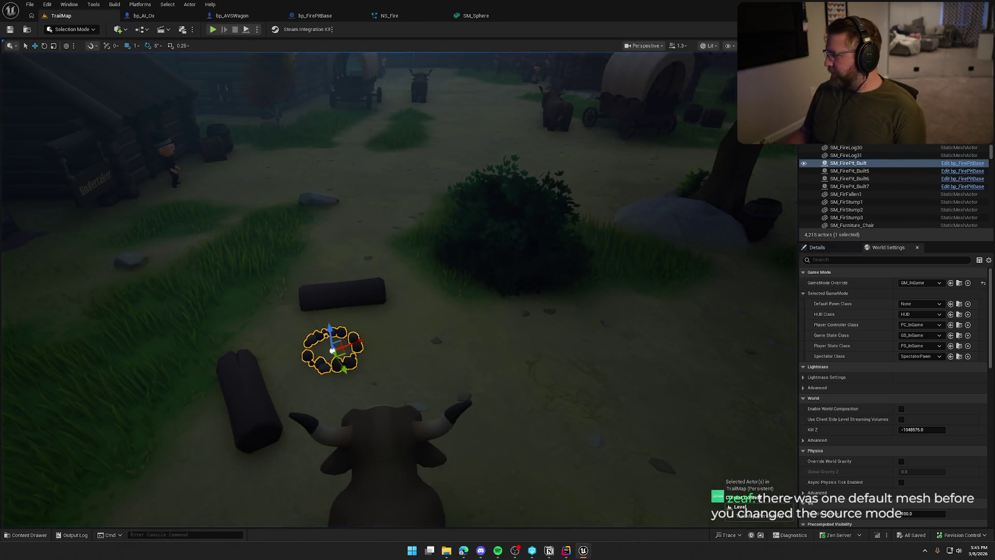
pyautogui.moveTo(556, 263); pyautogui.dragTo(460, 264)
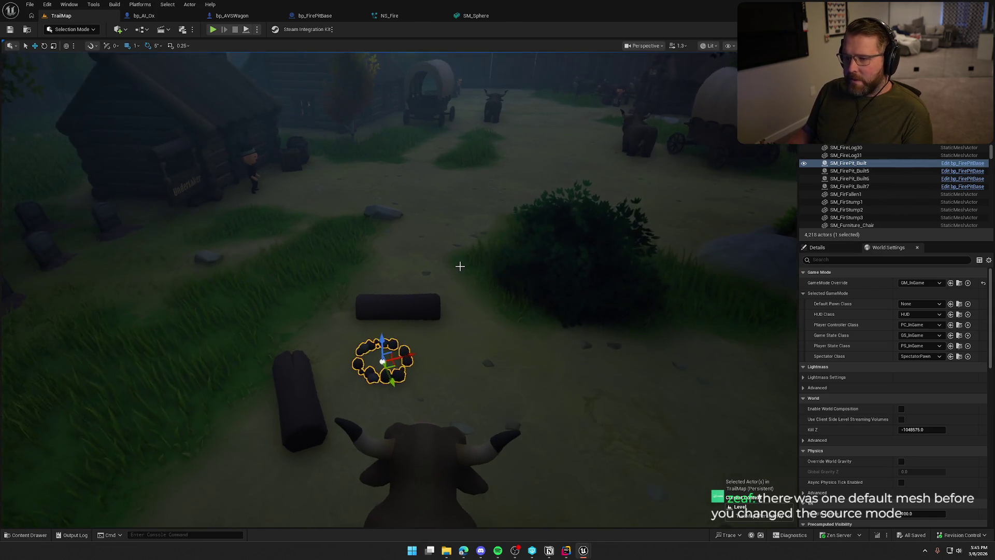
pyautogui.press('Escape')
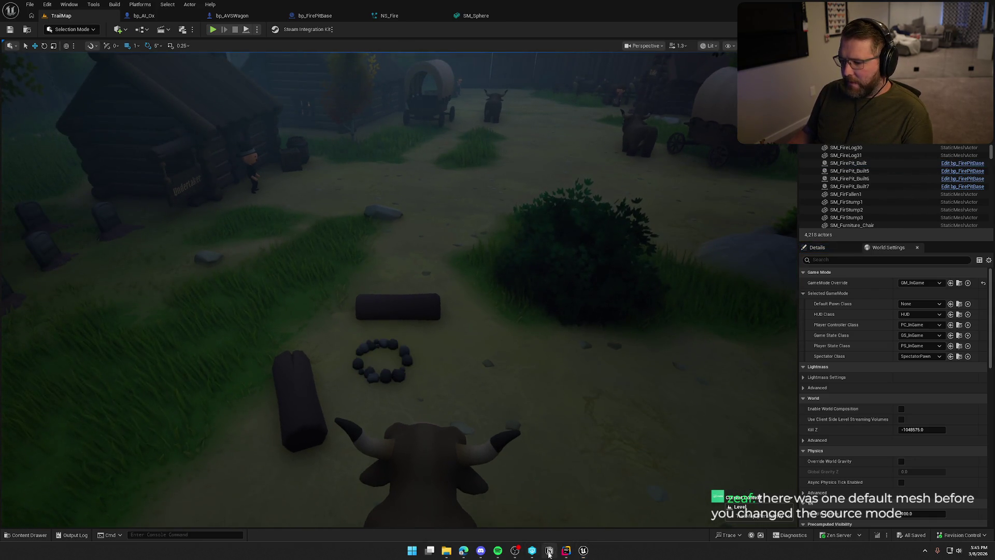
# - Check off the oxen-wagon item in Notion's THINGS TO FIX NOW! list, then hide the board
pyautogui.click(549, 552)
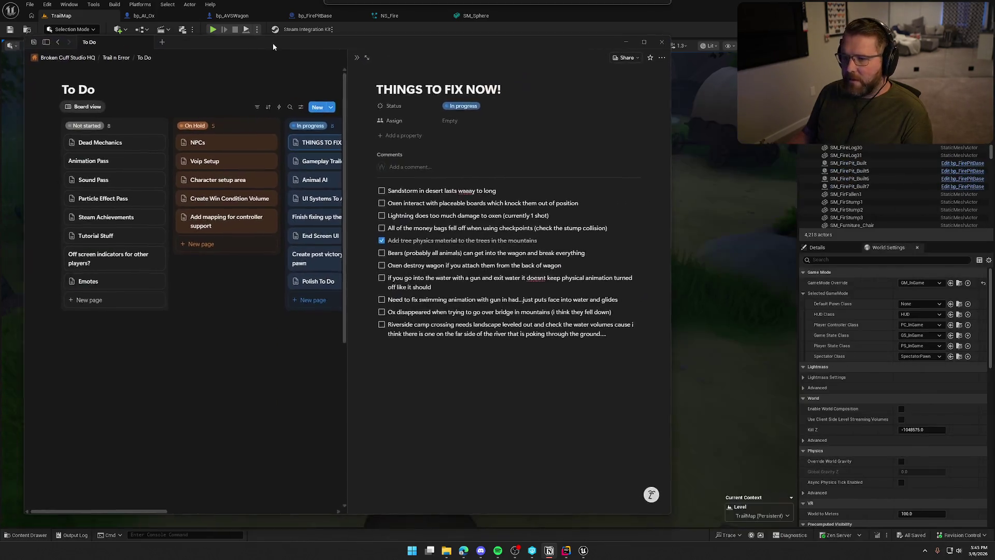
pyautogui.moveTo(273, 46); pyautogui.dragTo(349, 44)
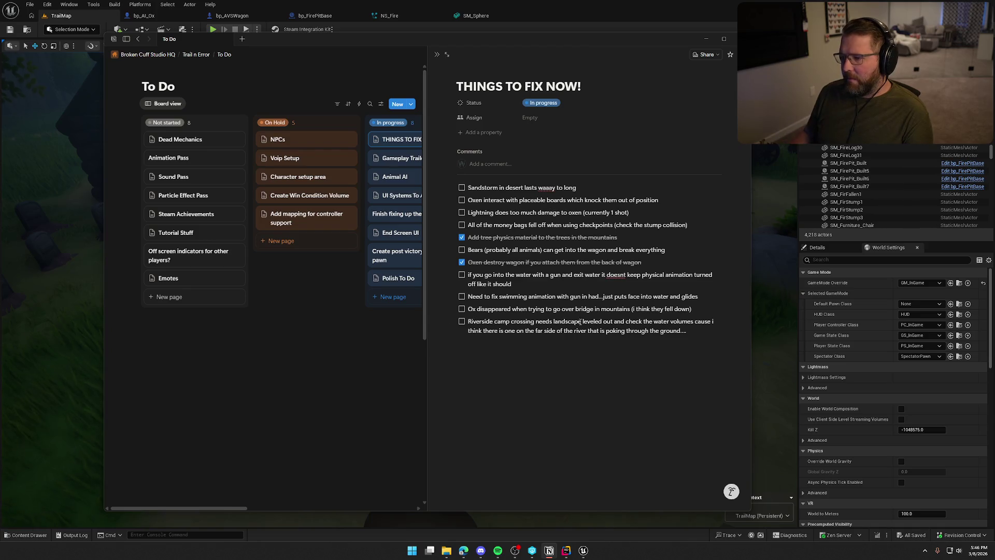
pyautogui.hotkey('alt', 'Tab')
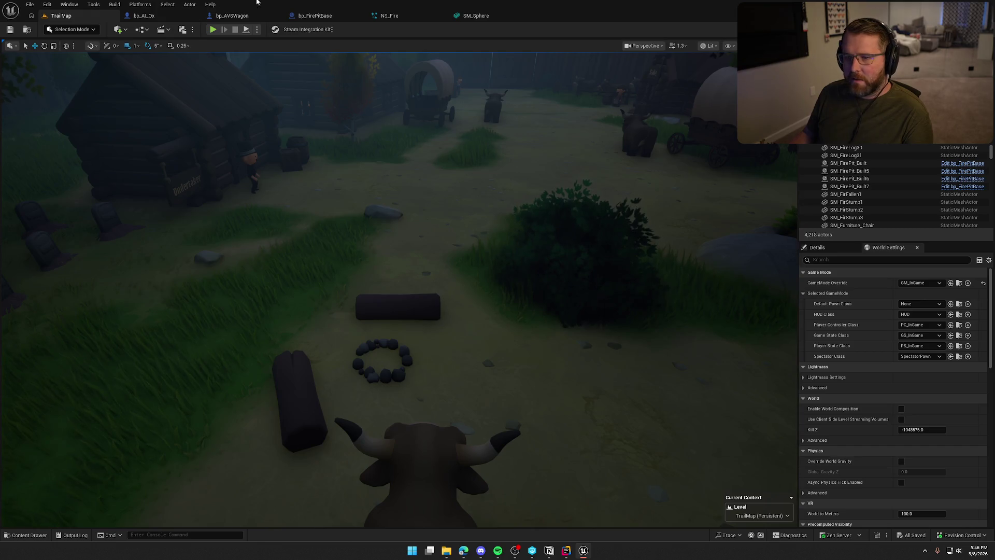
# - Close the bp_FirePitBase, NS_Fire and SM_Sphere editor tabs
pyautogui.middleClick(162, 16)
pyautogui.middleClick(163, 16)
pyautogui.middleClick(163, 15)
# - Find the 'light' assets in SoStylized and open BP_LightningStrike
pyautogui.hotkey('ctrl', 'space')
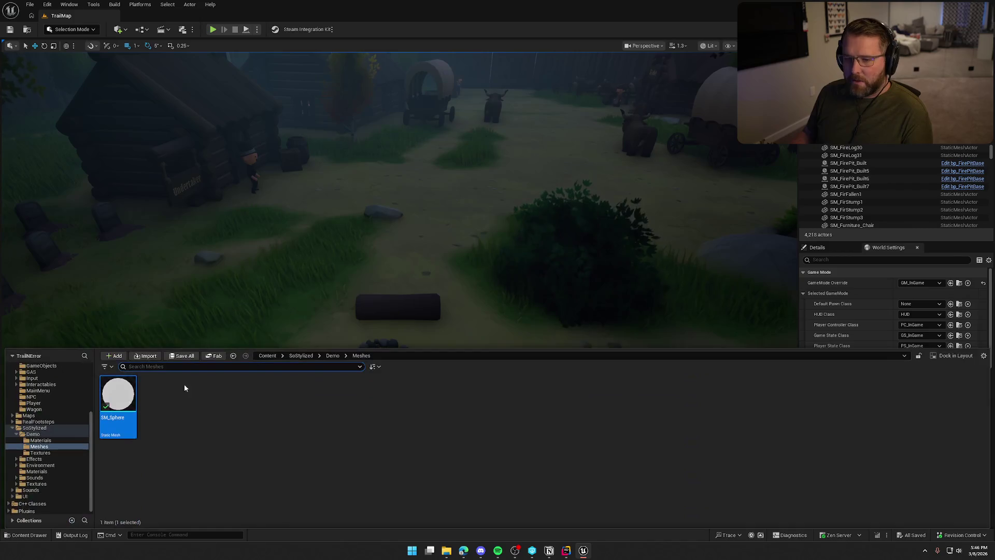
pyautogui.click(13, 428)
pyautogui.scroll(3, 46, 441)
pyautogui.doubleClick(29, 380)
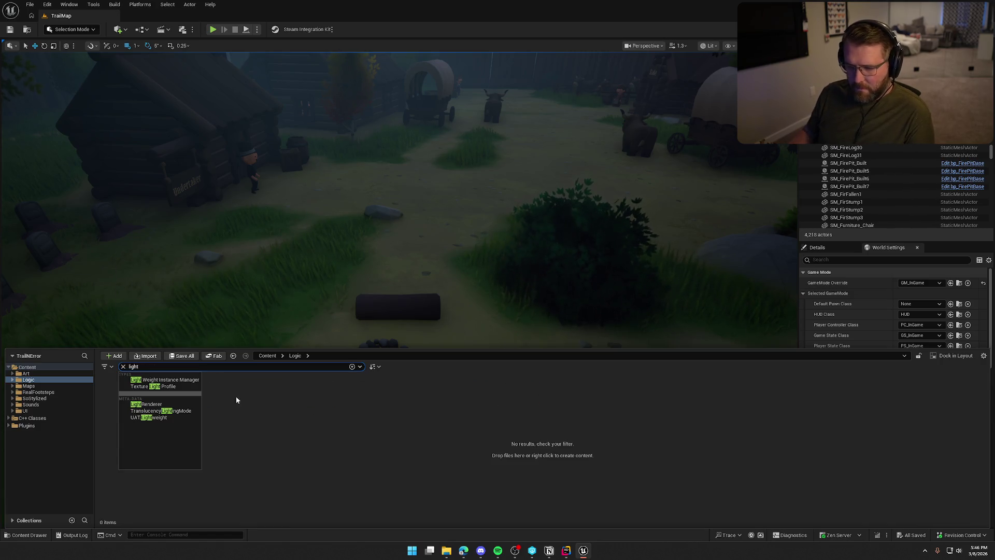
pyautogui.click(236, 399)
pyautogui.click(51, 399)
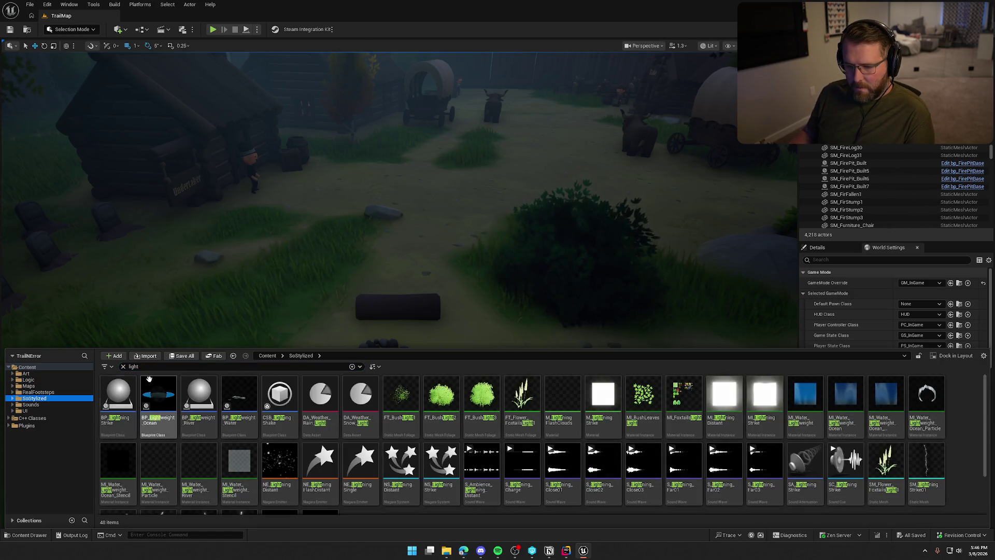
pyautogui.doubleClick(117, 398)
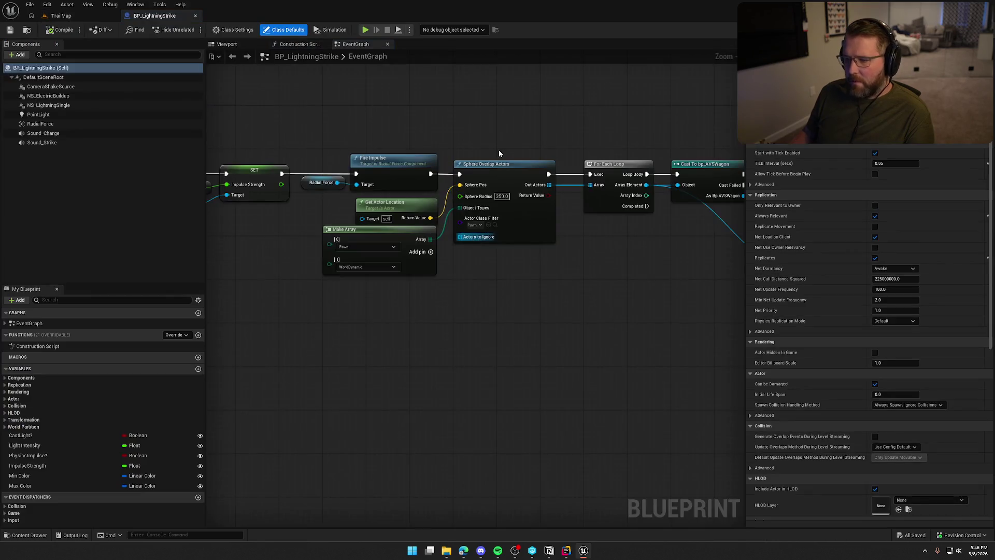
# - Pan through the strike timeline, camera shake and cast nodes to the 50-damage Apply Damage
pyautogui.moveTo(643, 330); pyautogui.dragTo(511, 322)
pyautogui.scroll(-3, 511, 322)
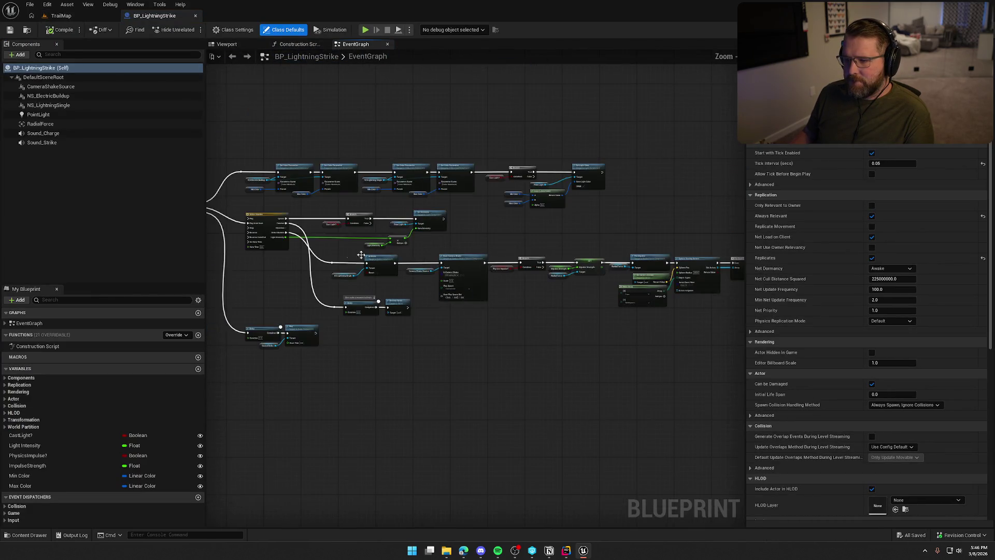
pyautogui.scroll(3, 335, 253)
pyautogui.moveTo(335, 254)
pyautogui.mouseDown()
pyautogui.moveTo(447, 167)
pyautogui.moveTo(694, 321)
pyautogui.moveTo(495, 280)
pyautogui.mouseUp()
pyautogui.moveTo(715, 291); pyautogui.dragTo(289, 300)
pyautogui.moveTo(522, 342); pyautogui.dragTo(313, 336)
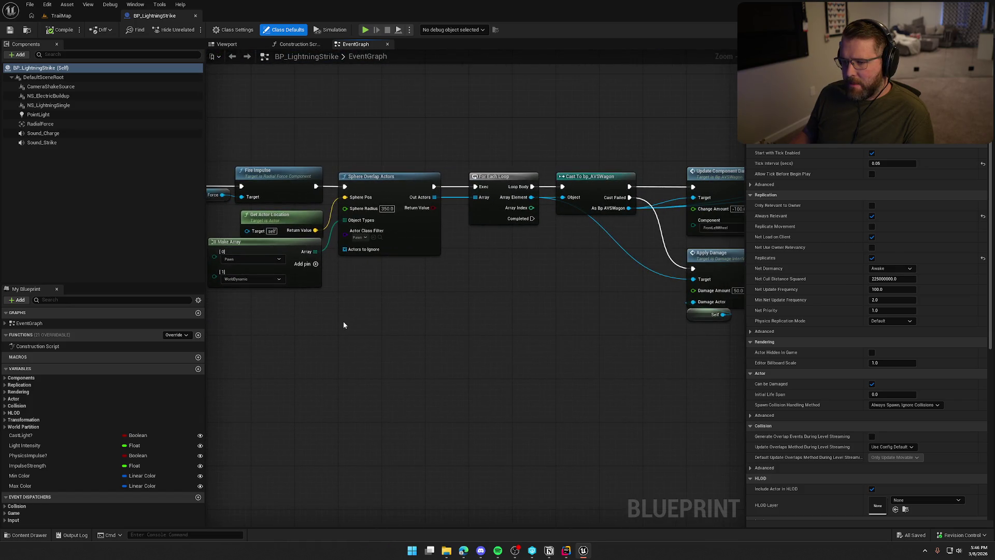
pyautogui.moveTo(460, 289)
pyautogui.mouseDown()
pyautogui.moveTo(272, 294)
pyautogui.moveTo(390, 291)
pyautogui.mouseUp()
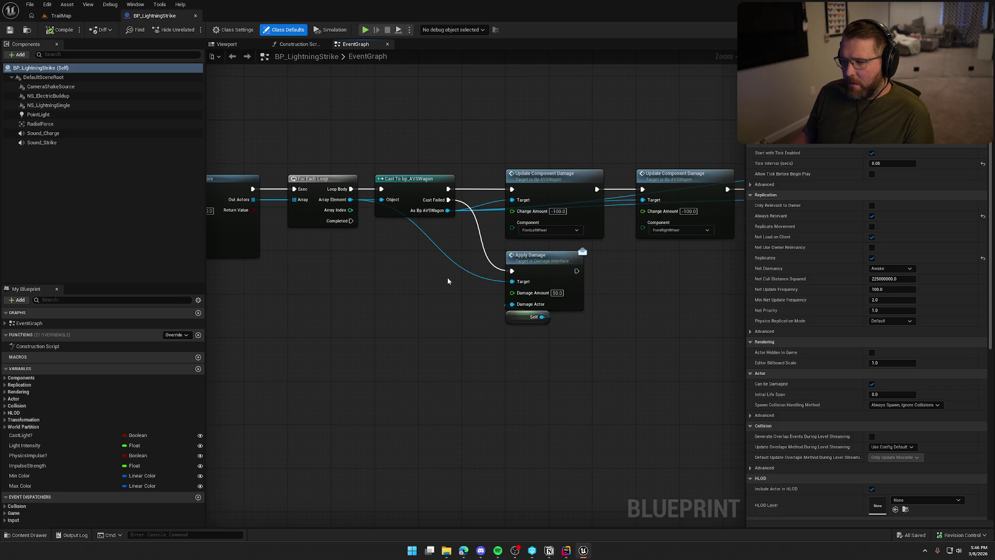
# - Inspect the -100 wagon-wheel damage nodes, then bring up the light assets again
pyautogui.moveTo(447, 278); pyautogui.dragTo(245, 282)
pyautogui.moveTo(409, 310)
pyautogui.mouseDown()
pyautogui.moveTo(327, 297)
pyautogui.moveTo(570, 287)
pyautogui.moveTo(630, 306)
pyautogui.moveTo(405, 235)
pyautogui.mouseUp()
pyautogui.scroll(1, 570, 287)
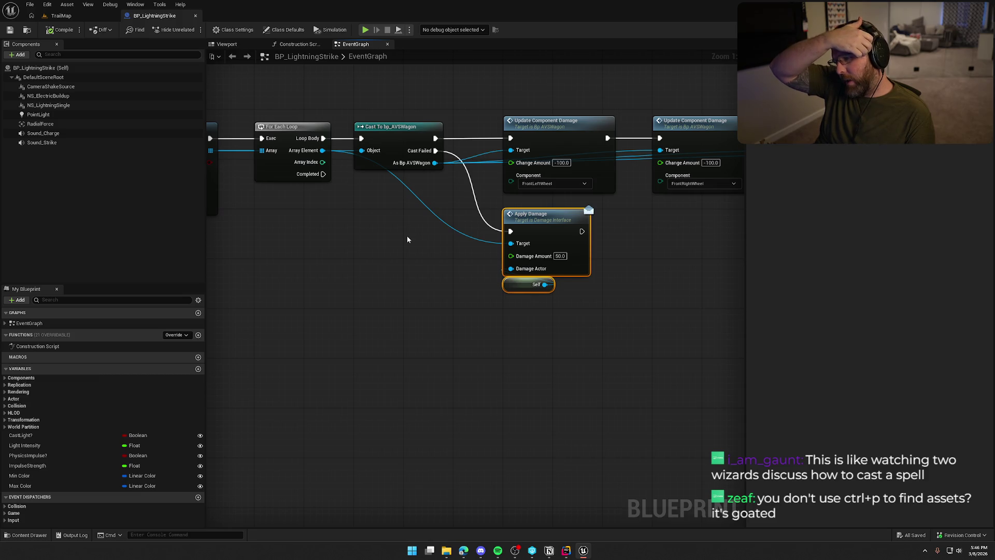
pyautogui.moveTo(408, 240); pyautogui.dragTo(441, 251)
pyautogui.click(497, 311)
pyautogui.hotkey('ctrl', 'space')
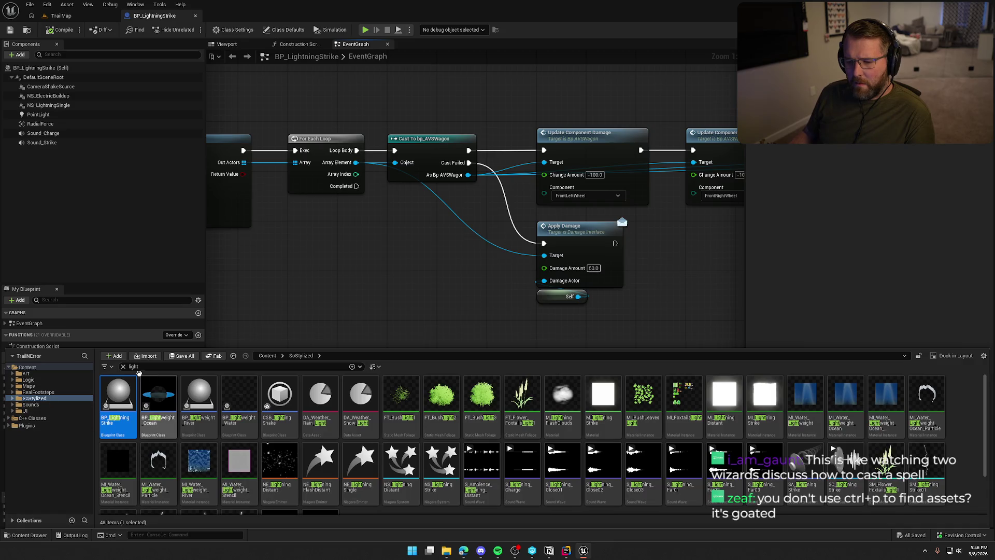
# - Open bp_AI_Ox from Logic > Animals and expand its Input and EventGraph events
pyautogui.click(124, 367)
pyautogui.click(29, 380)
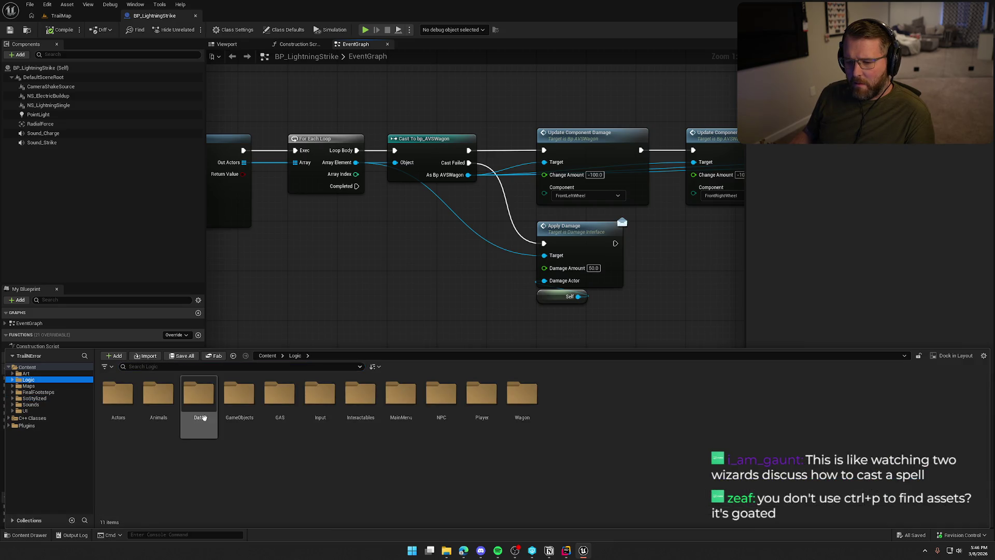
pyautogui.doubleClick(156, 396)
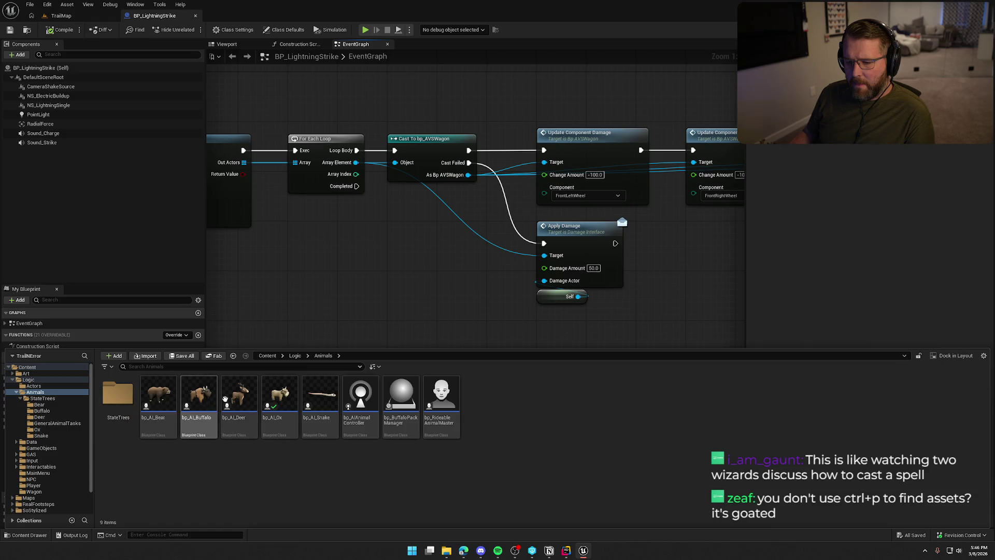
pyautogui.click(276, 397)
pyautogui.doubleClick(277, 400)
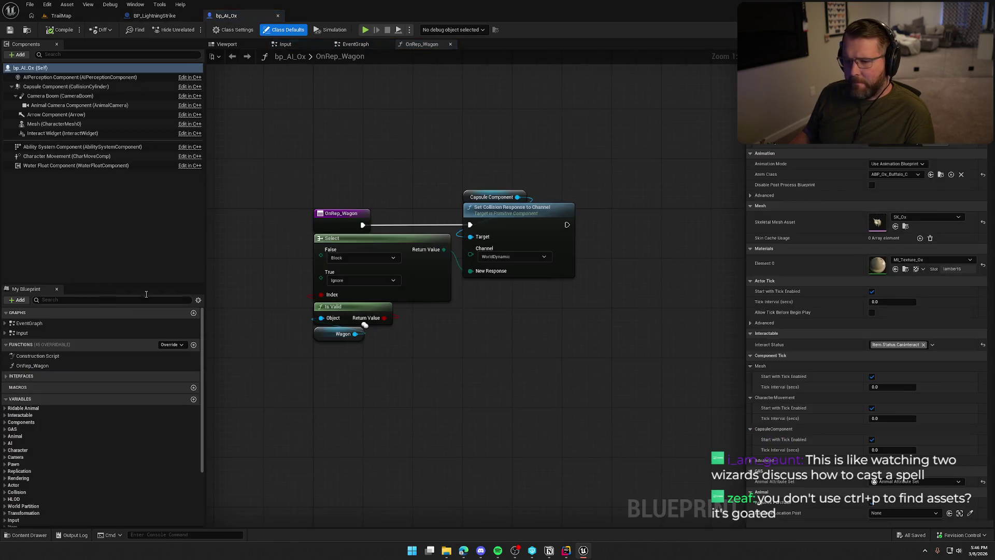
pyautogui.click(6, 332)
pyautogui.click(5, 323)
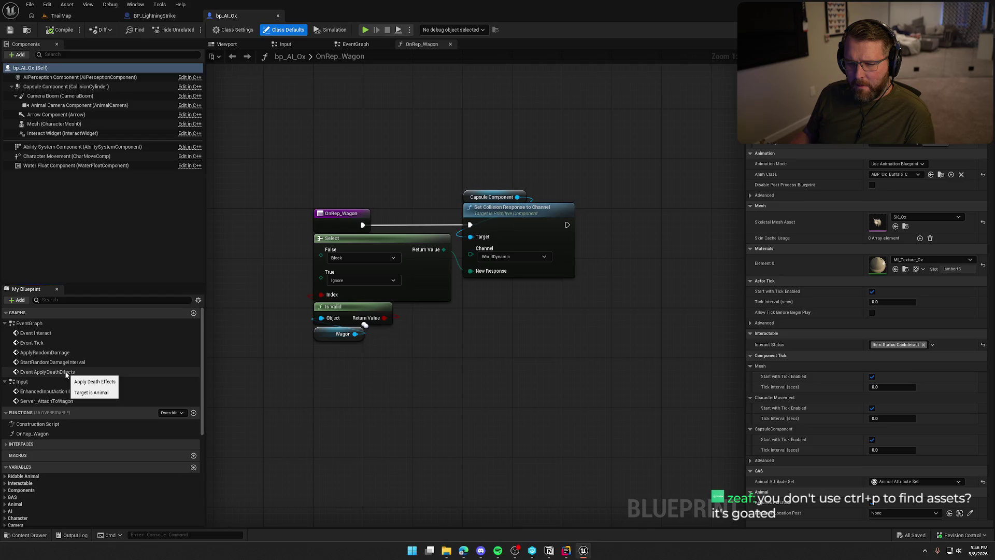
# - Open bp_RideableAnimalMaster and expand its EventGraph and Inputs event lists
pyautogui.click(829, 29)
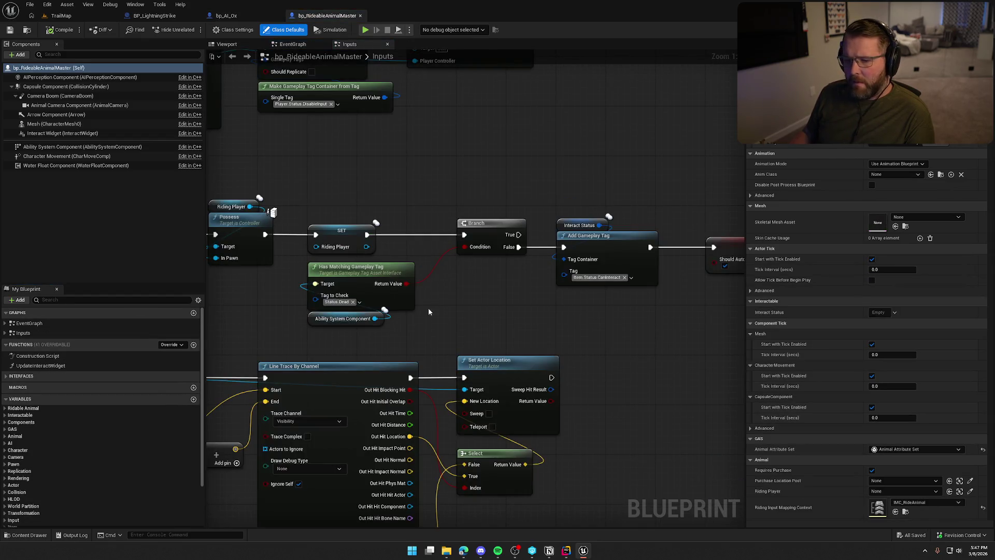
pyautogui.click(5, 323)
pyautogui.click(4, 362)
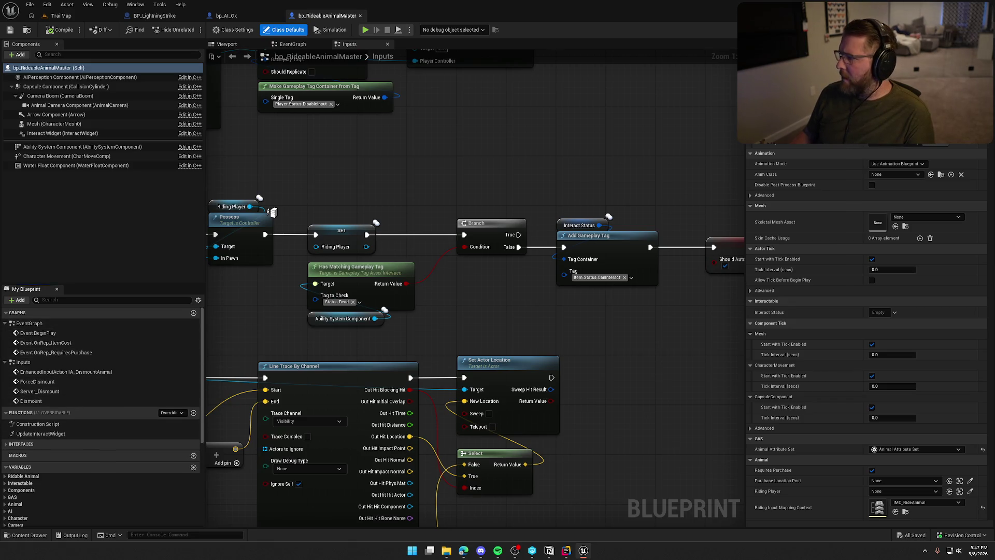
pyautogui.click(567, 550)
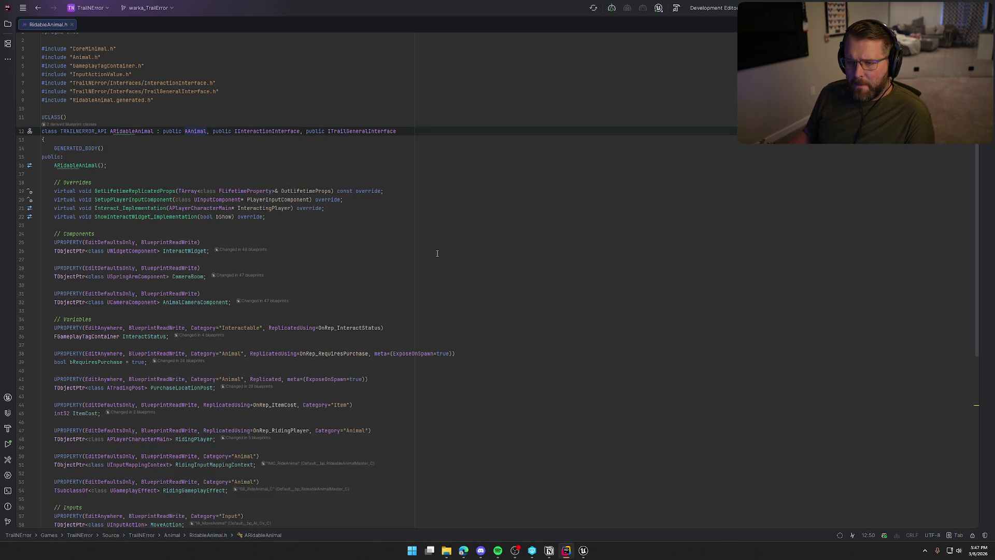
# - Navigate from AAnimal to ApplyDamage_Implementation in Animal.cpp and highlight DamageAmount
pyautogui.keyDown('ctrl'); pyautogui.click(191, 131); pyautogui.keyUp('ctrl')
pyautogui.press('Down')
pyautogui.press('Down')
pyautogui.press('Down')
pyautogui.hotkey('ctrl', 'b')
pyautogui.scroll(-2, 332, 289)
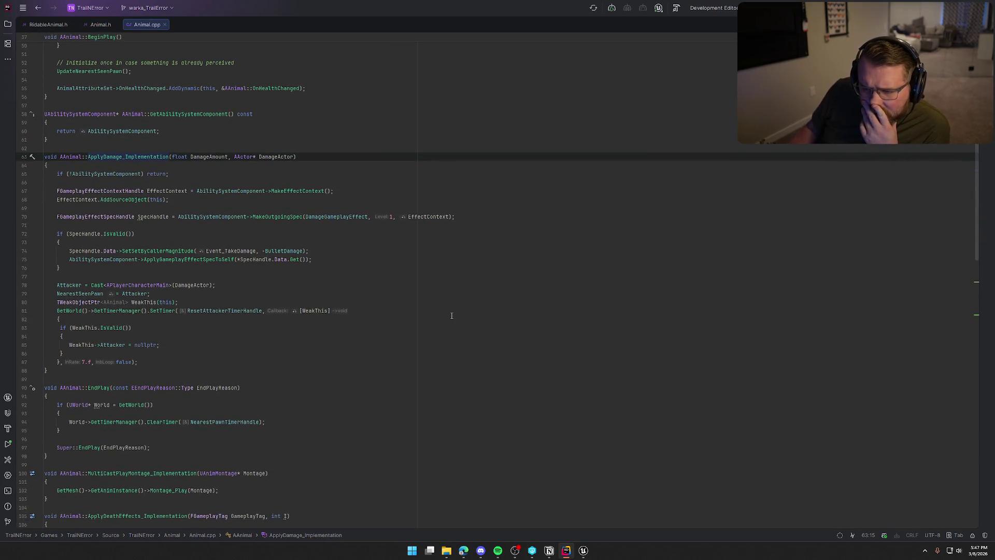
pyautogui.doubleClick(207, 158)
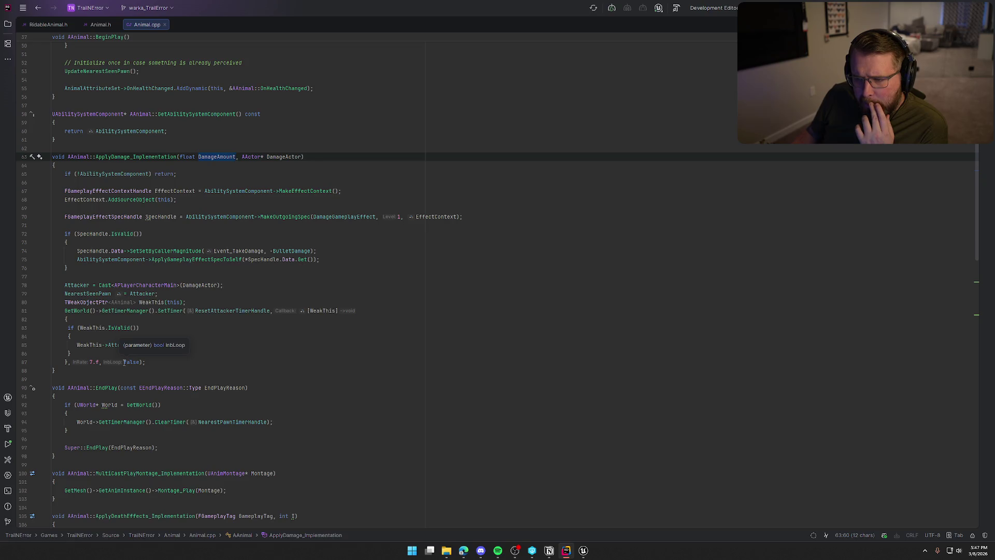
# - Inspect the DamageGameplayEffect reference and highlight where BulletDamage is used
pyautogui.click(338, 218)
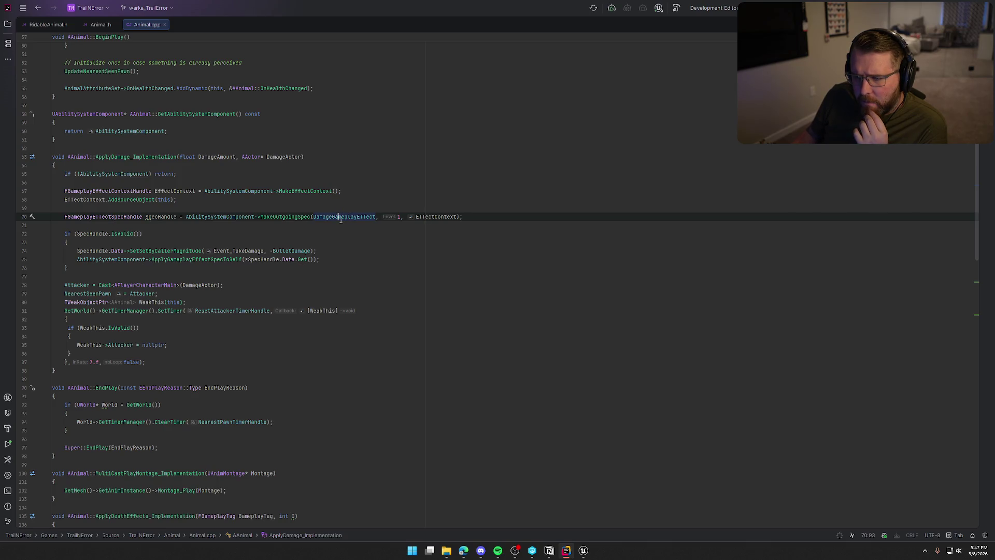
pyautogui.moveTo(341, 221)
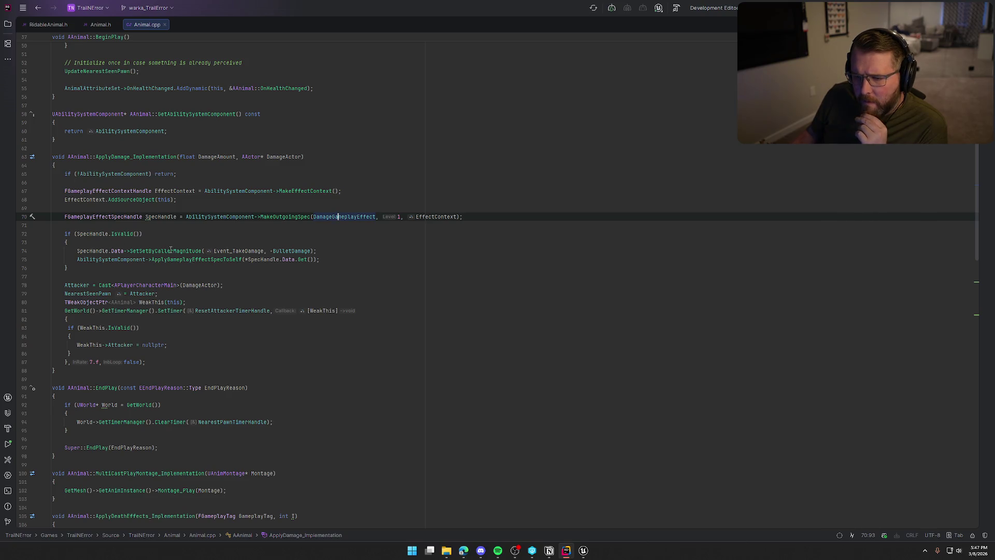
pyautogui.moveTo(171, 250)
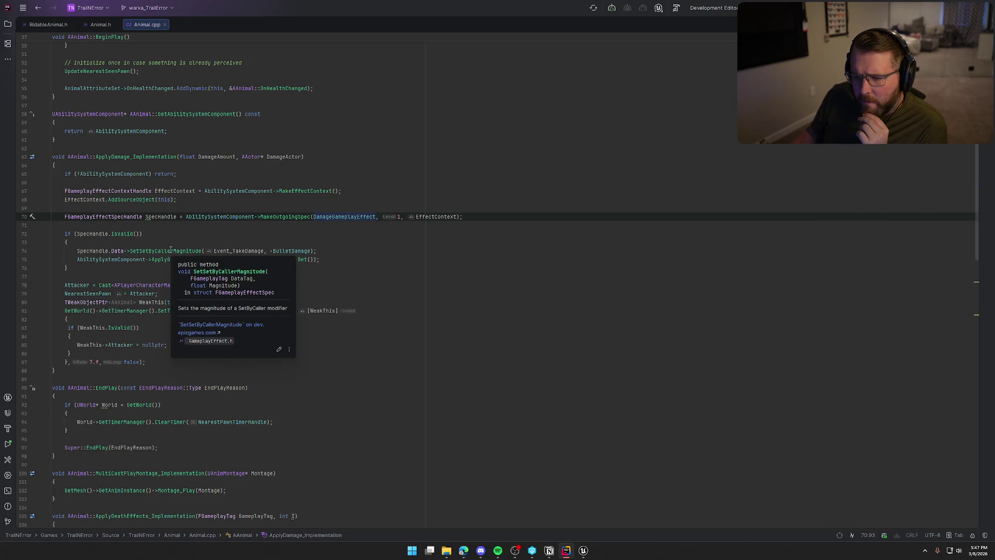
pyautogui.doubleClick(292, 251)
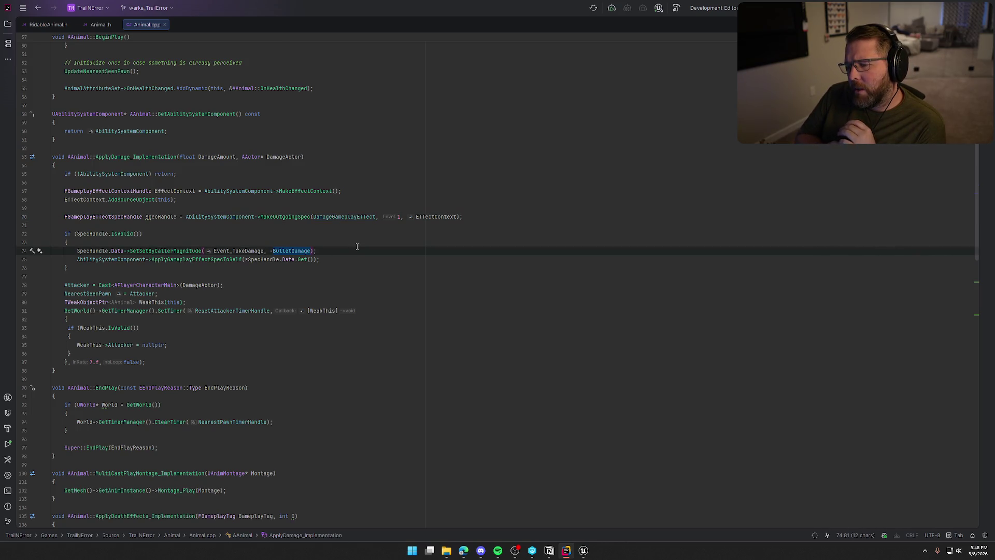
pyautogui.click(583, 550)
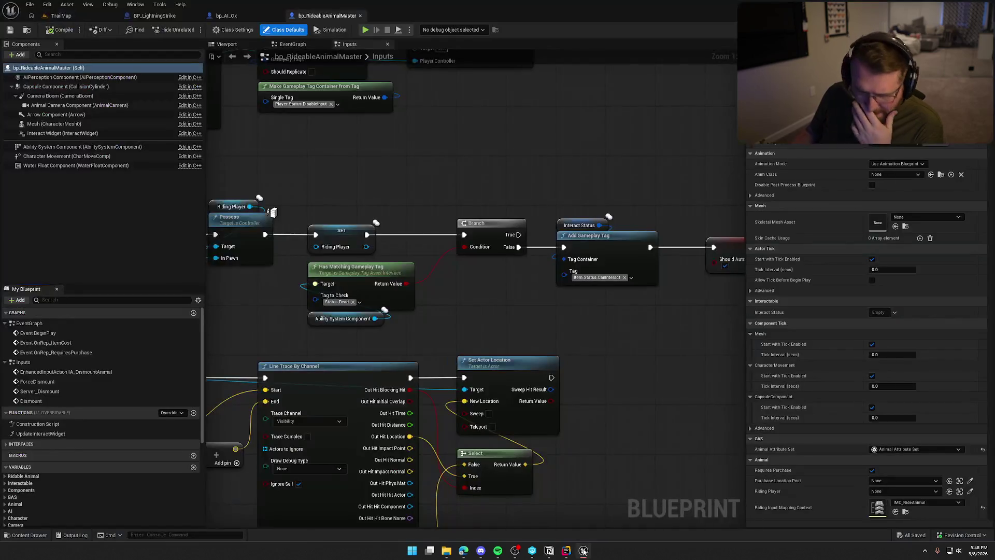
# - Check bp_AI_Ox's Bullet Damage variable under Animal, which defaults to 50.0, then return to Rider
pyautogui.scroll(-1, 70, 405)
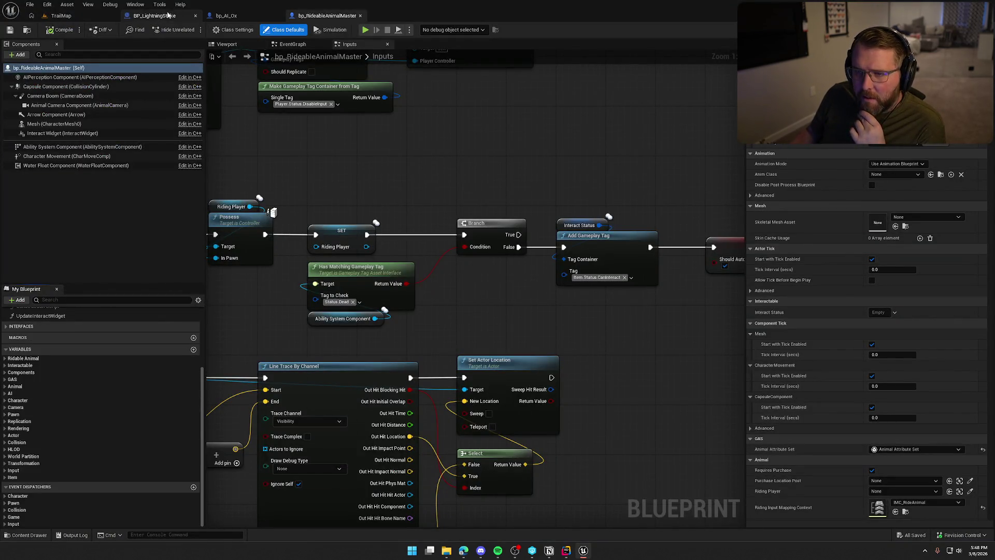
pyautogui.click(227, 16)
pyautogui.scroll(-1, 41, 428)
pyautogui.click(45, 431)
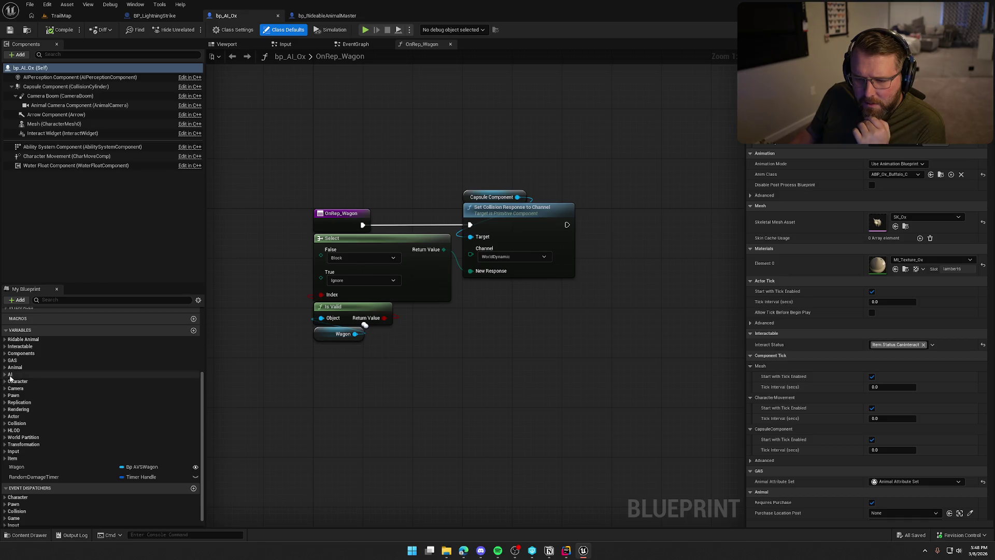
pyautogui.scroll(-2, 52, 419)
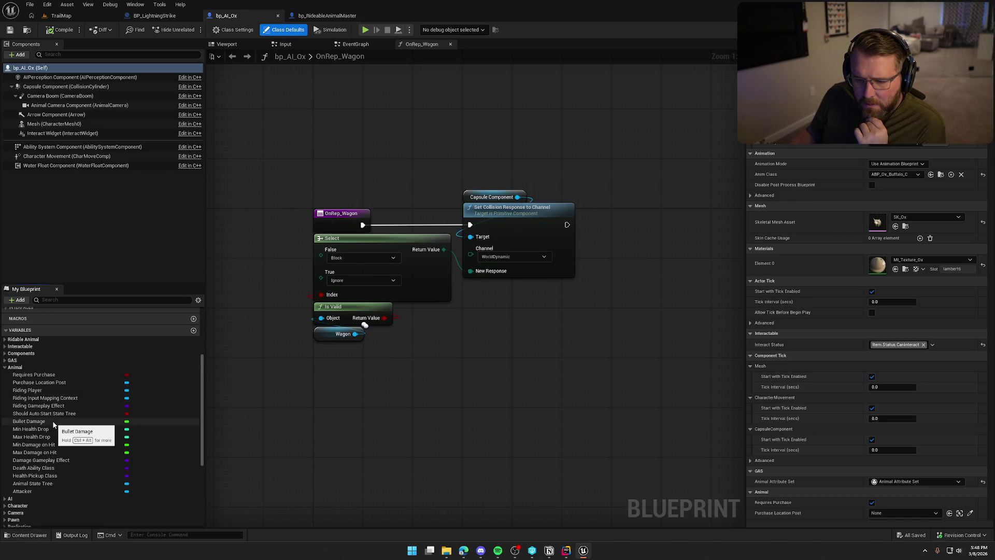
pyautogui.click(29, 422)
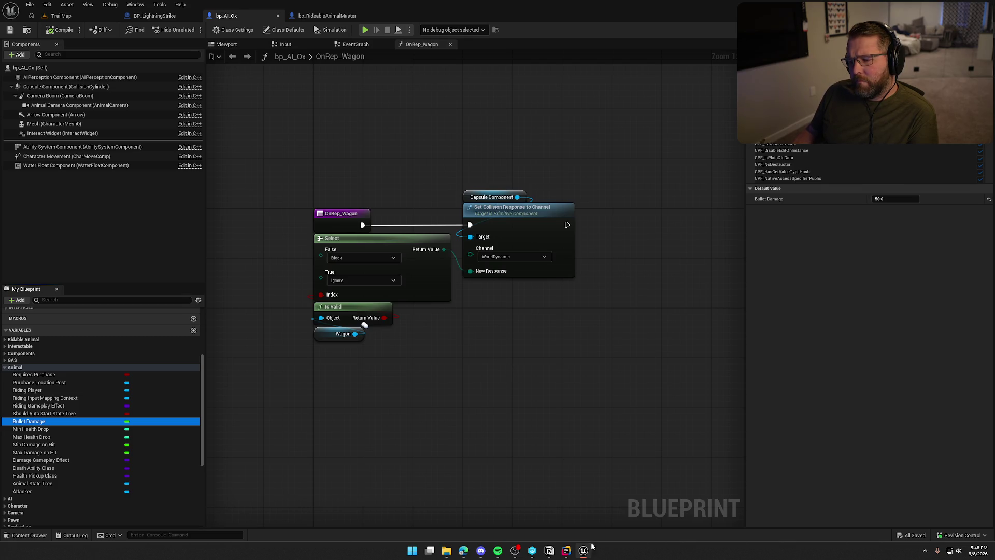
pyautogui.hotkey('alt', 'Tab')
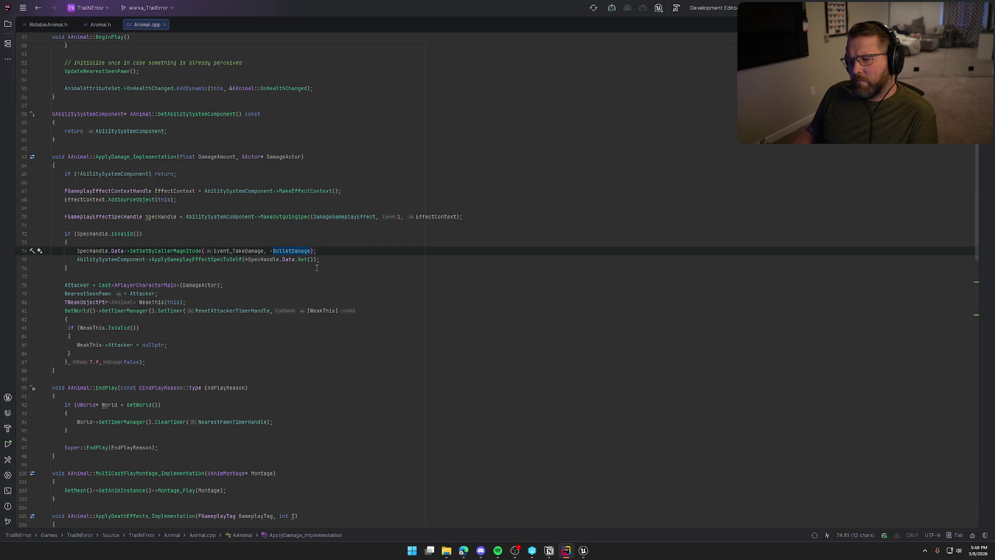
# - Read the quick docs for Event_TakeDamage and SetSetByCallerMagnitude, then return to Unreal
pyautogui.moveTo(242, 251)
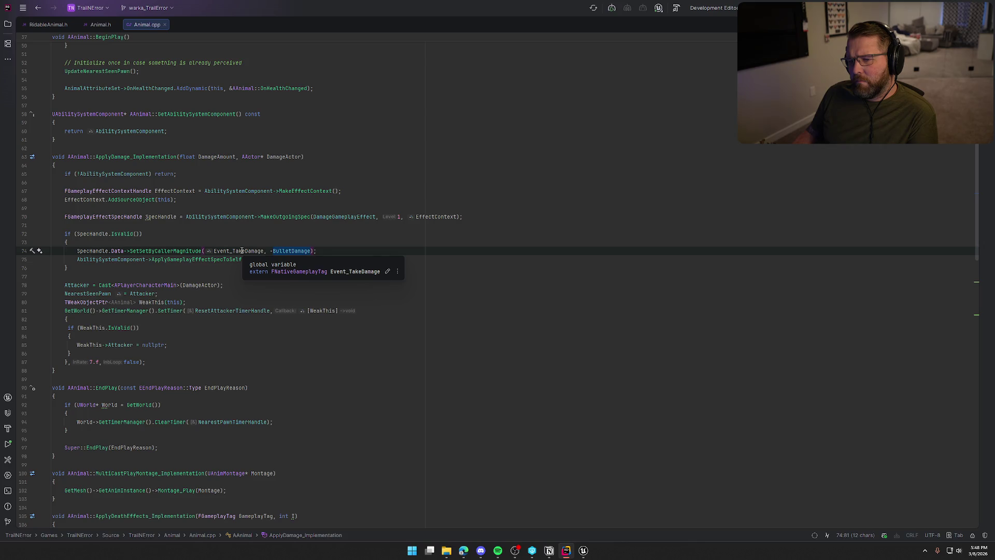
pyautogui.moveTo(157, 251)
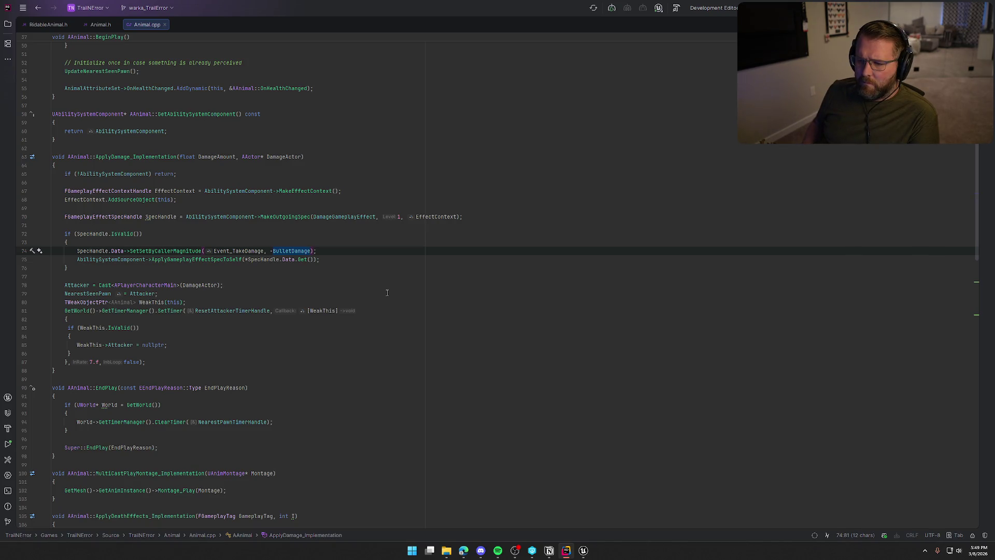
pyautogui.click(583, 554)
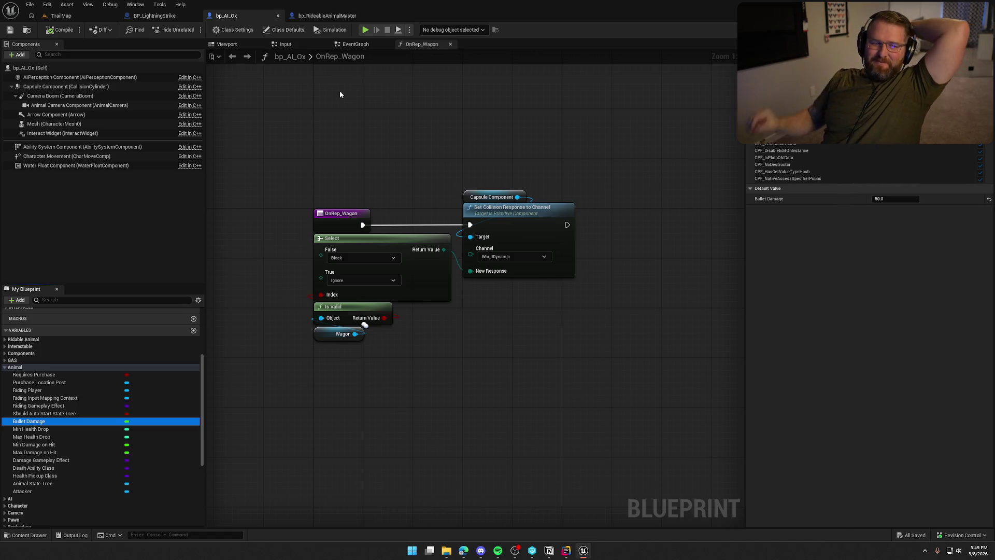
# - Flip between the bp_RideableAnimalMaster and bp_AI_Ox blueprints and glance at Animal.cpp
pyautogui.click(310, 19)
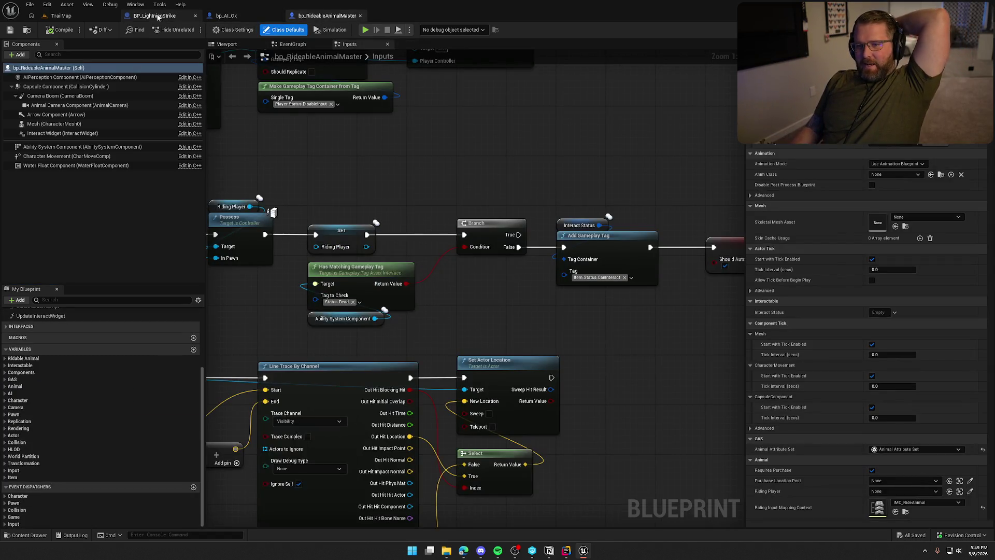
pyautogui.click(227, 16)
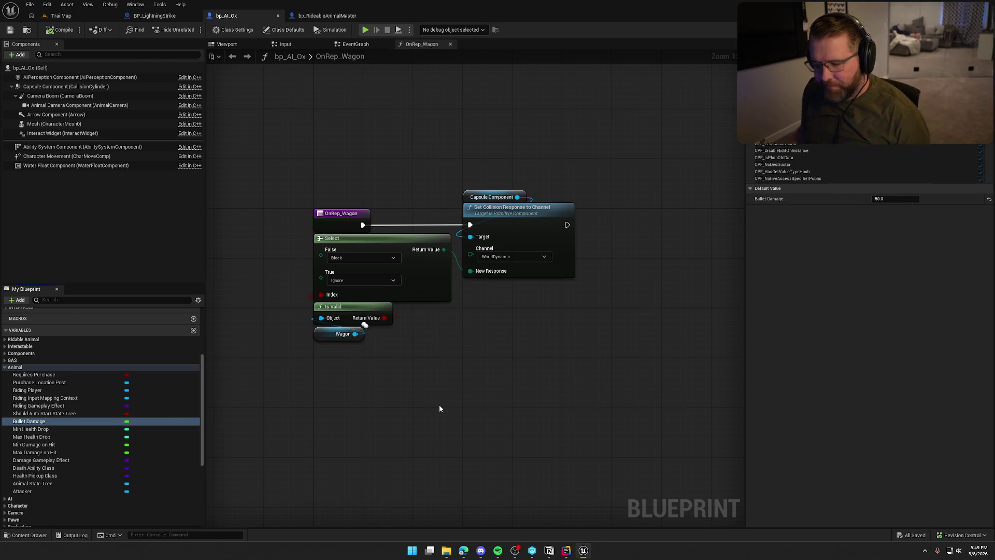
pyautogui.hotkey('alt', 'Tab')
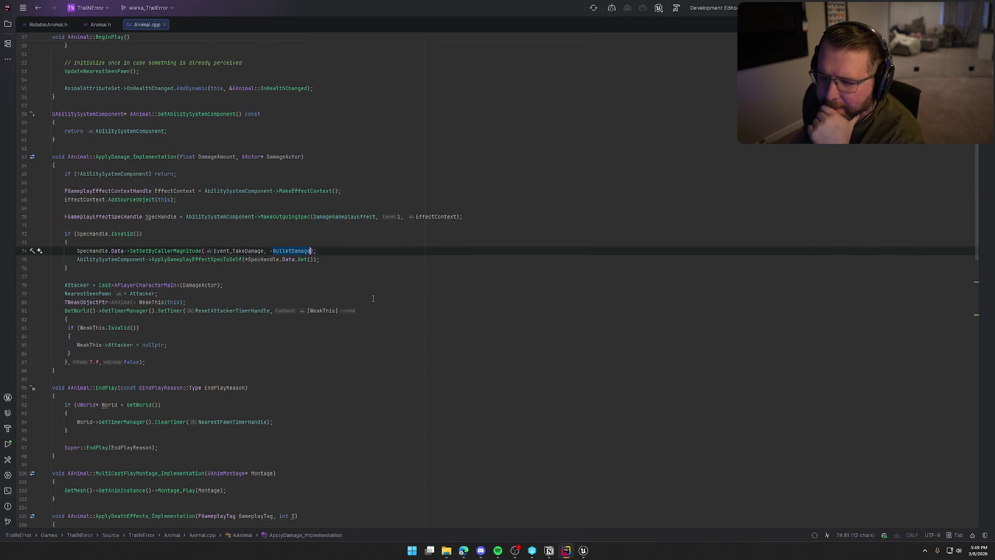
pyautogui.click(583, 551)
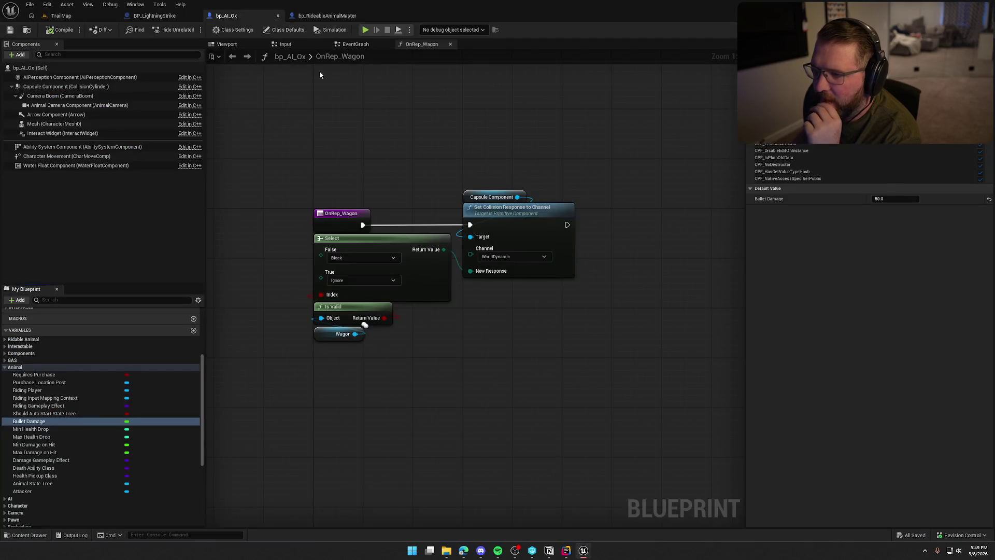
# - Frame BP_LightningStrike's Apply Damage and Self nodes dealing 50.0 damage, then switch to Rider
pyautogui.click(155, 16)
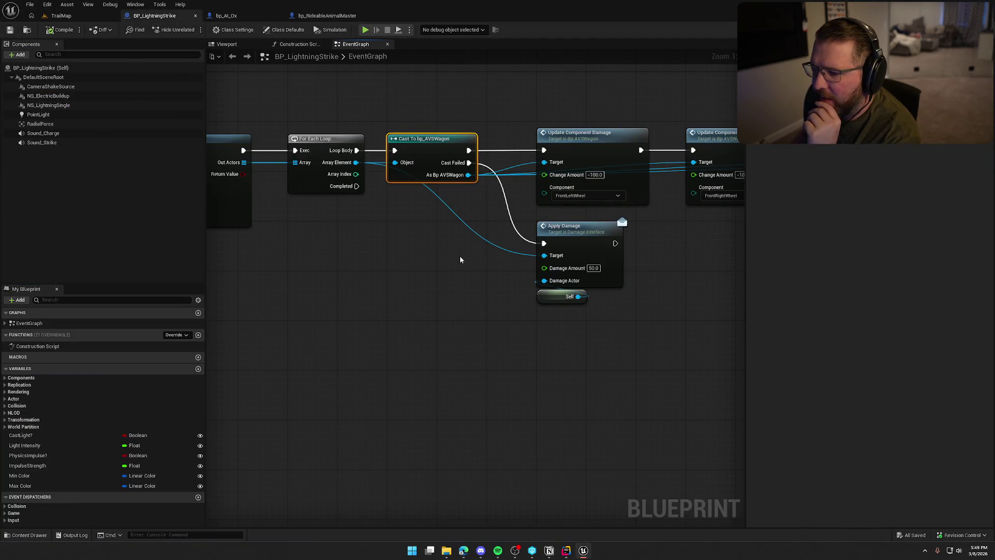
pyautogui.moveTo(537, 227); pyautogui.dragTo(673, 359)
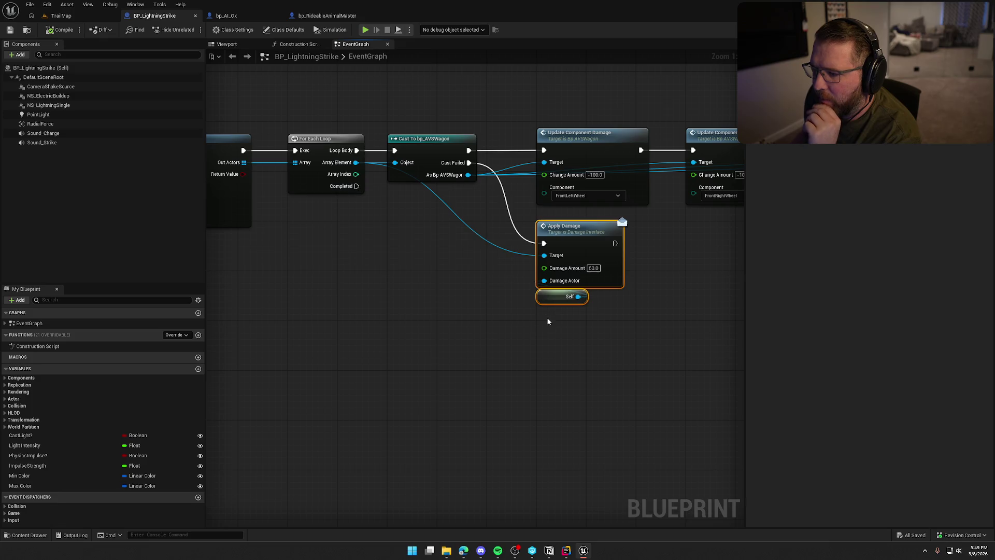
pyautogui.press('Home')
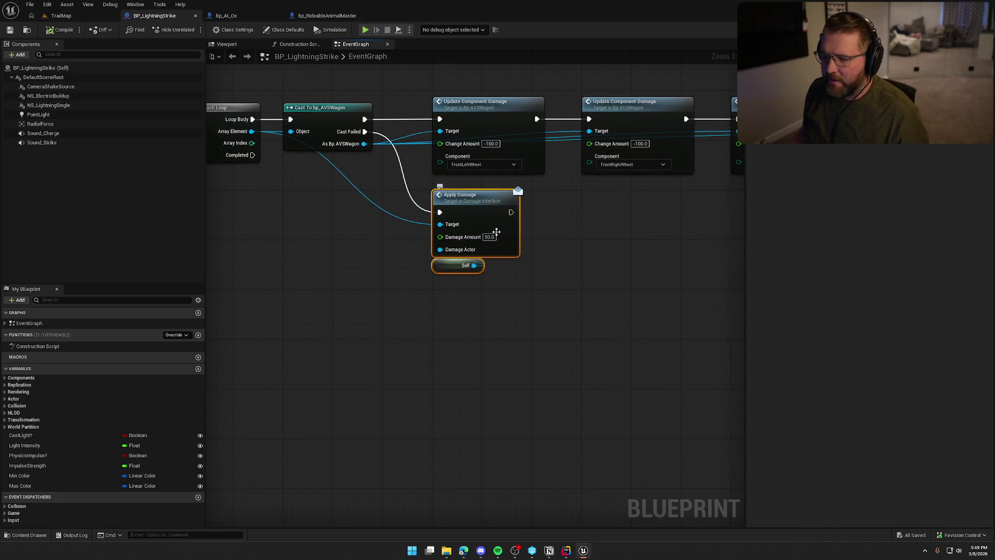
pyautogui.click(479, 327)
pyautogui.moveTo(350, 254)
pyautogui.mouseDown()
pyautogui.moveTo(461, 282)
pyautogui.moveTo(427, 273)
pyautogui.mouseUp()
pyautogui.hotkey('alt', 'Tab')
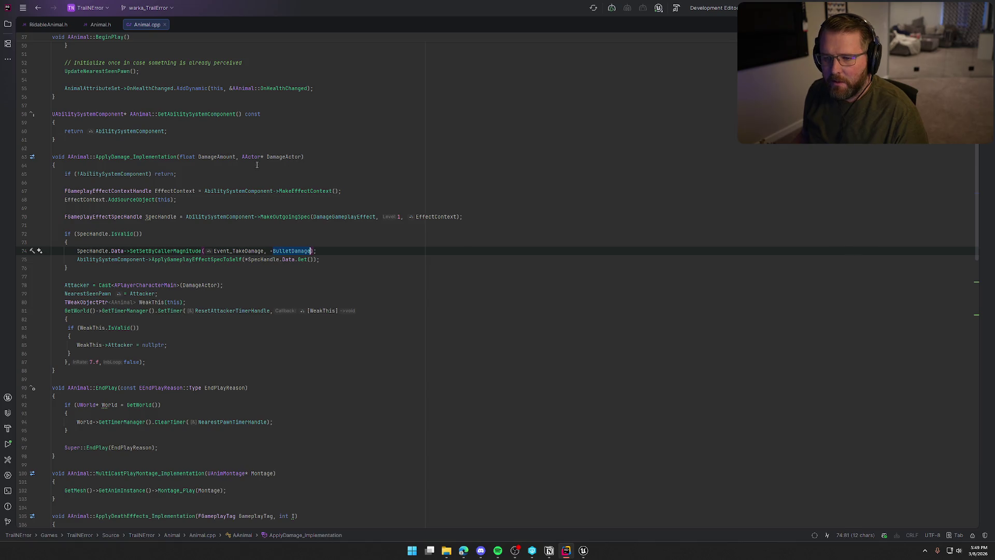
# - Compare the DamageAmount and DamageActor parameters on line 63 with BulletDamage on line 74
pyautogui.doubleClick(209, 157)
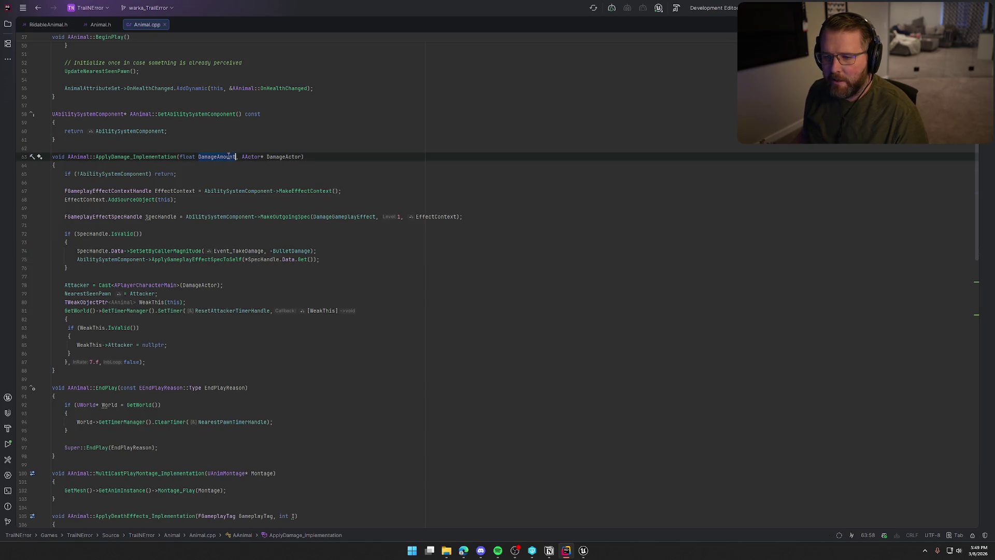
pyautogui.doubleClick(290, 156)
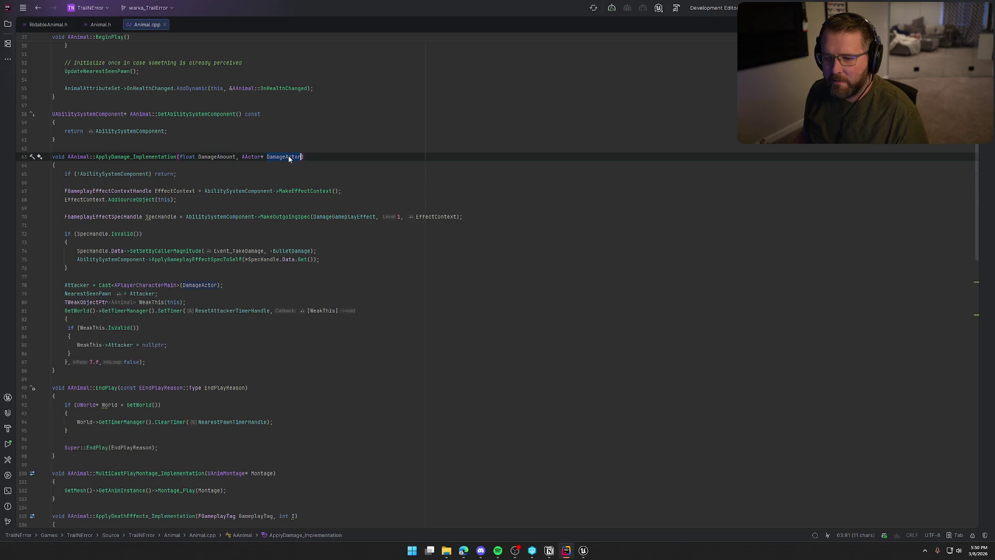
pyautogui.doubleClick(224, 157)
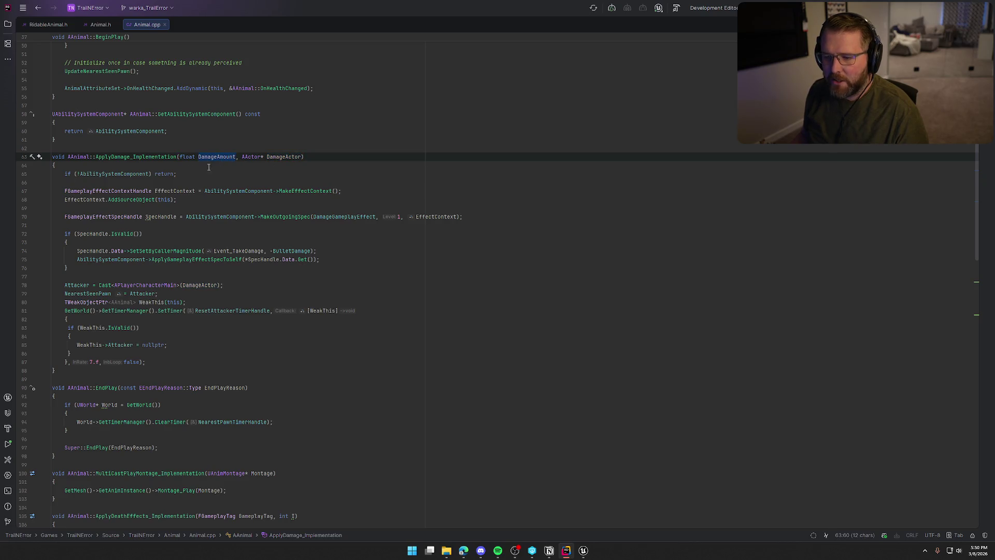
pyautogui.click(298, 251)
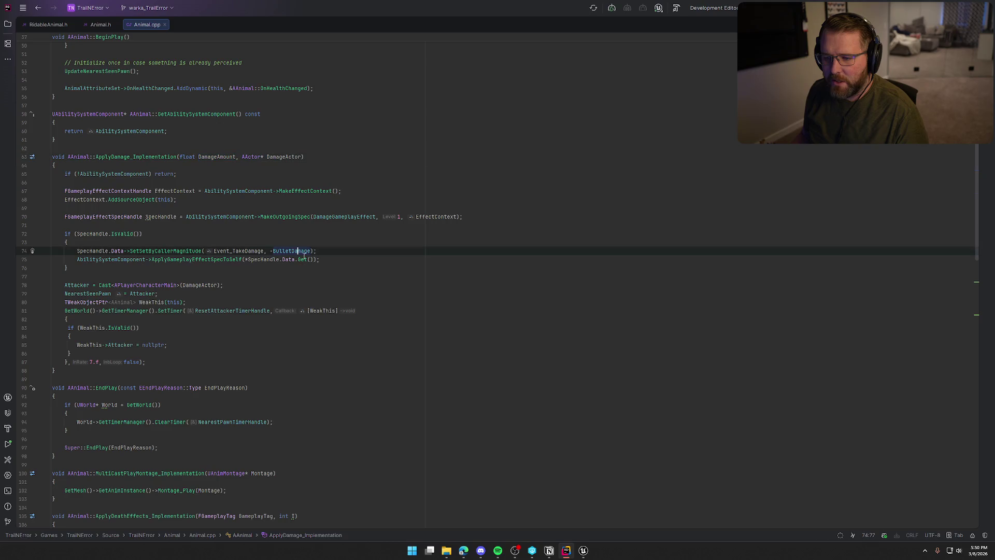
pyautogui.click(584, 556)
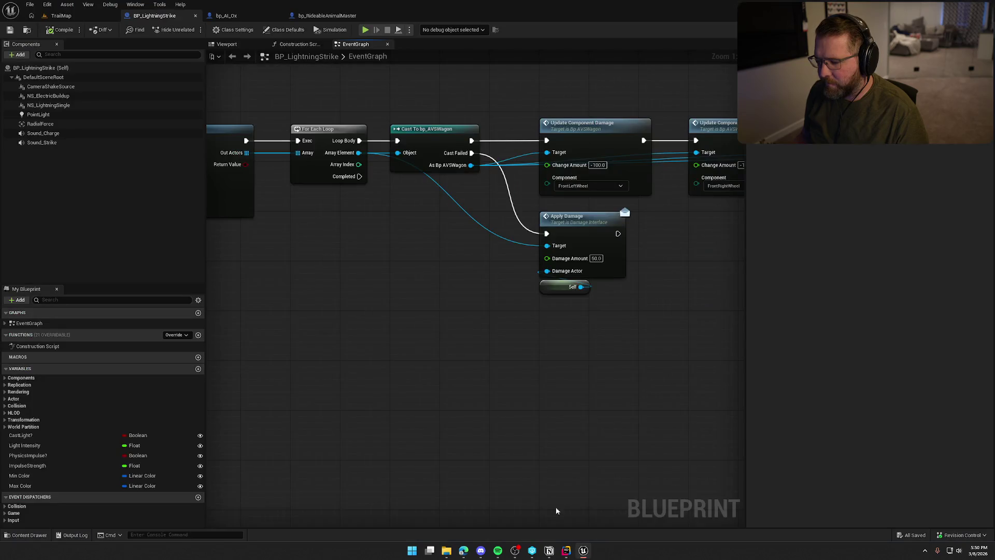
# - Browse the Logic folder, then open bp_Bullet through the quick asset search for 'bullet'
pyautogui.hotkey('ctrl', 'space')
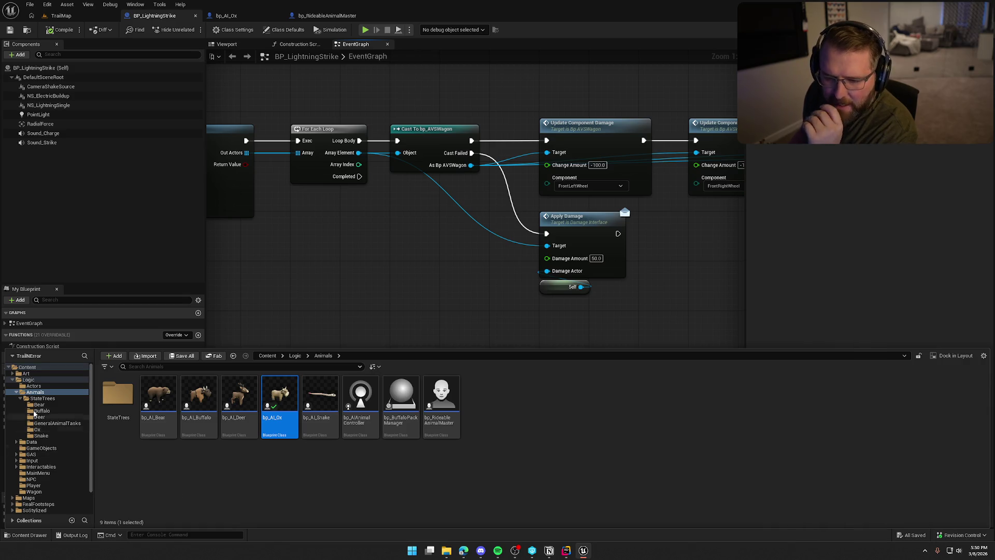
pyautogui.click(28, 380)
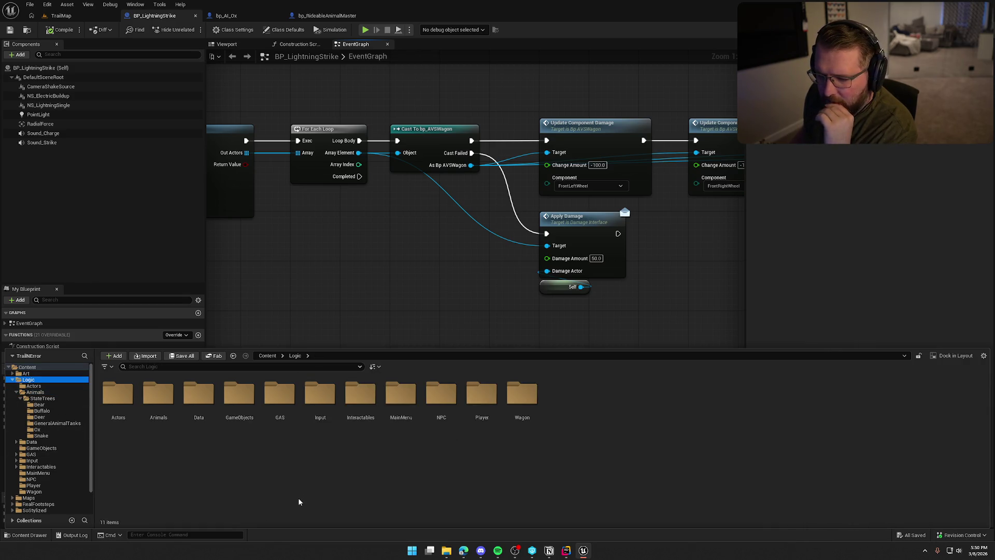
pyautogui.click(364, 312)
pyautogui.hotkey('ctrl', 'p')
pyautogui.write('bullet')
pyautogui.doubleClick(392, 201)
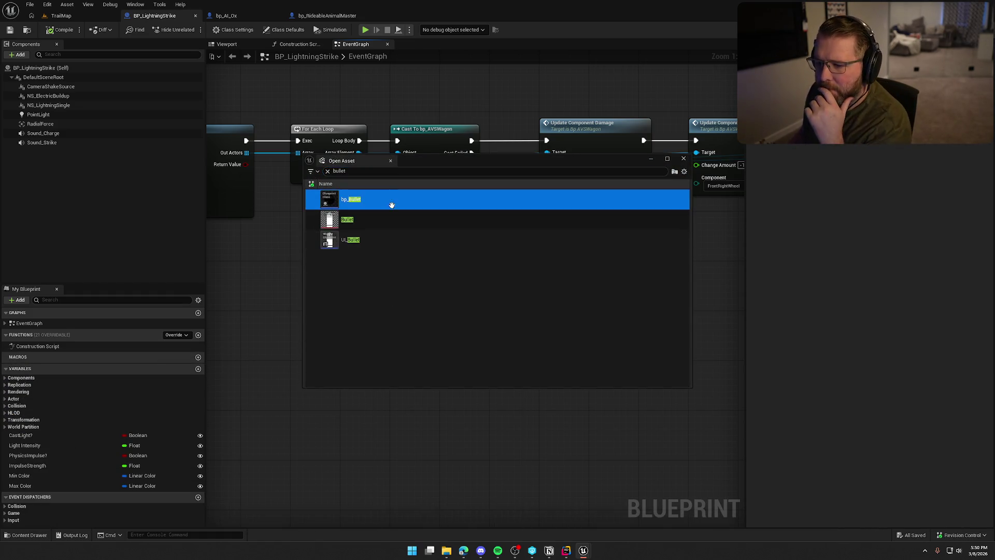
pyautogui.hotkey('ctrl', 'a')
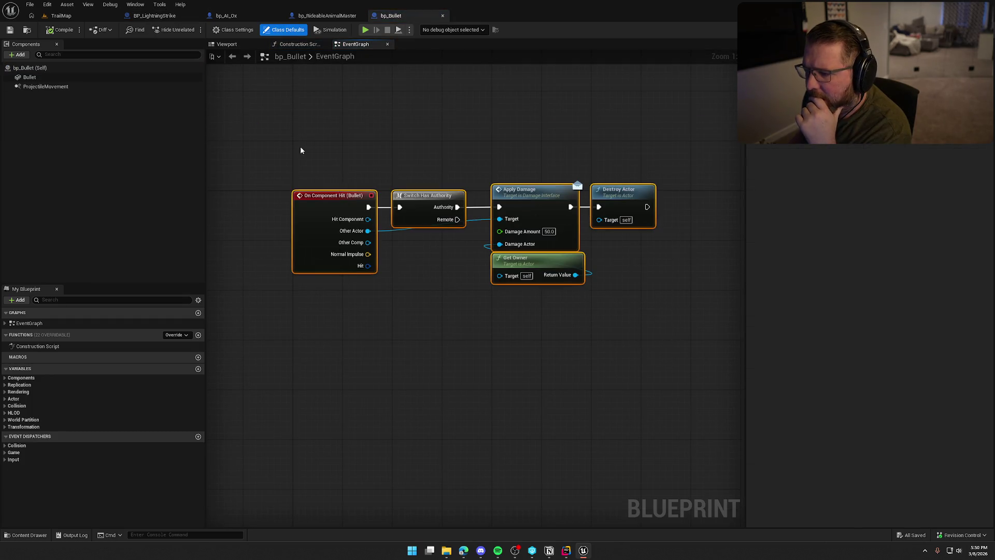
# - Review bp_Bullet's graph, close the bp_RideableAnimalMaster tab, and return to BP_LightningStrike
pyautogui.click(464, 155)
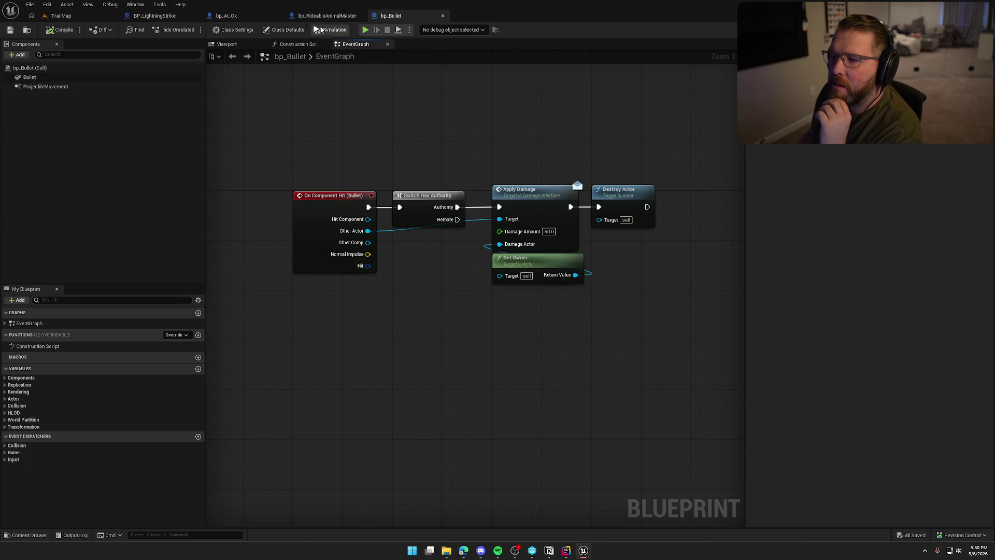
pyautogui.click(241, 16)
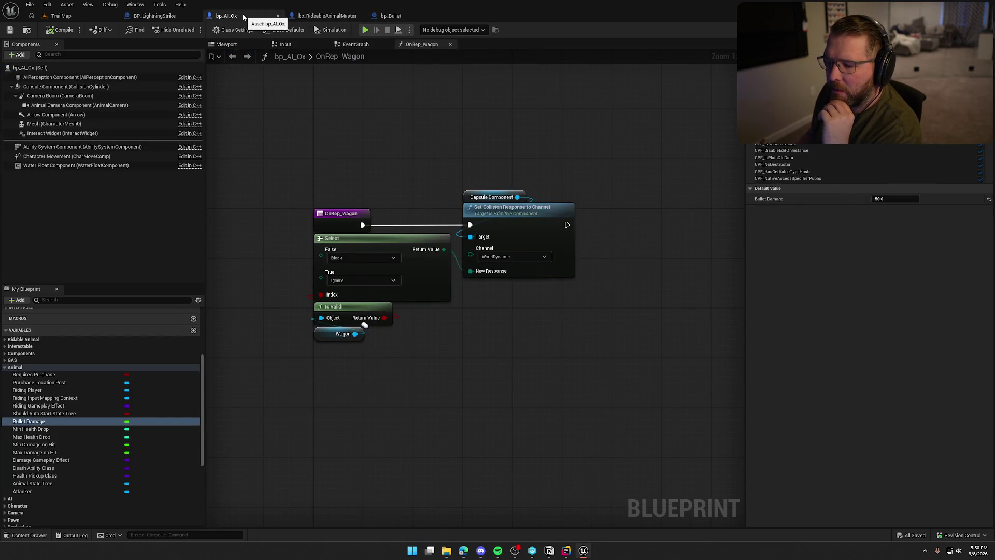
pyautogui.click(312, 16)
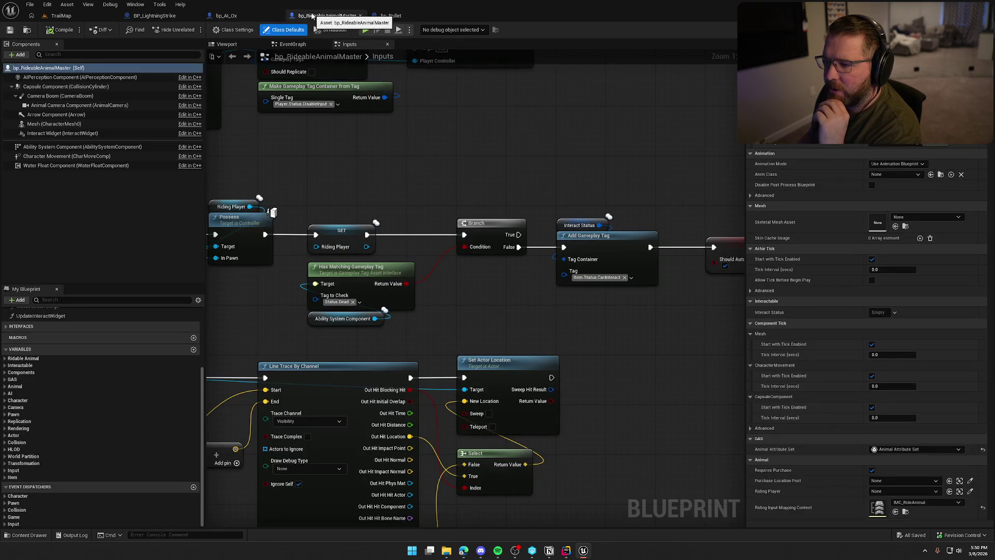
pyautogui.middleClick(312, 15)
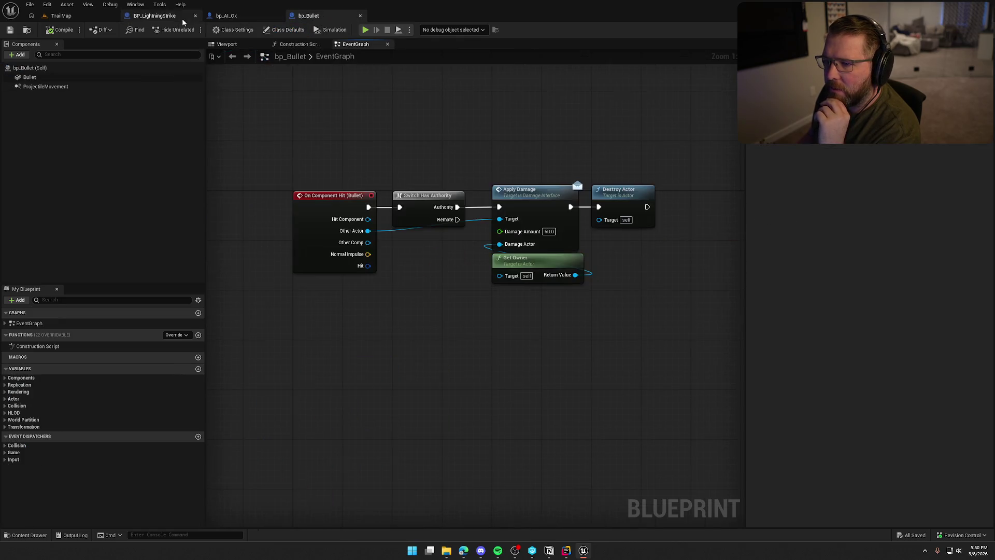
pyautogui.click(173, 18)
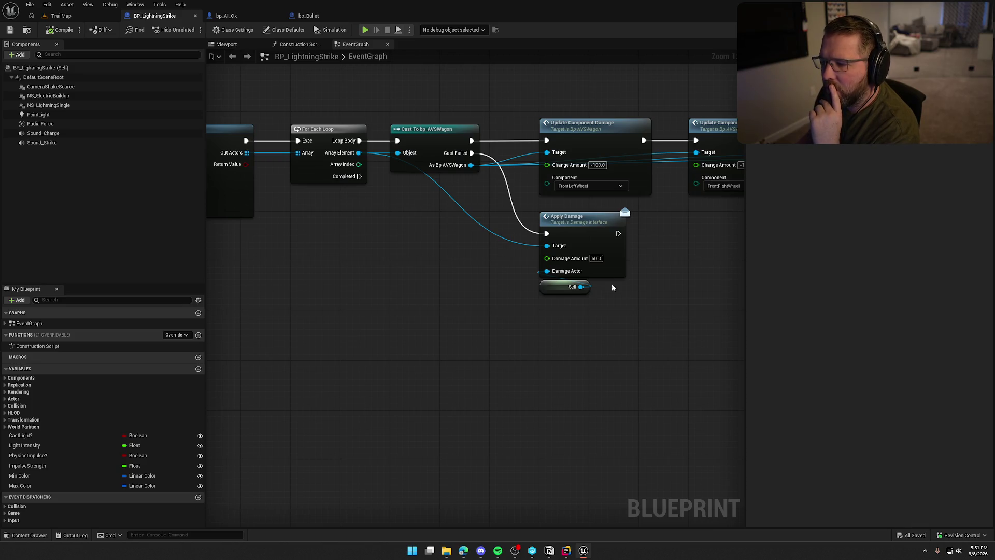
# - Change the lightning Apply Damage amount from 50.0 to 25, then compile and check out BP_LightningStrike
pyautogui.click(596, 258)
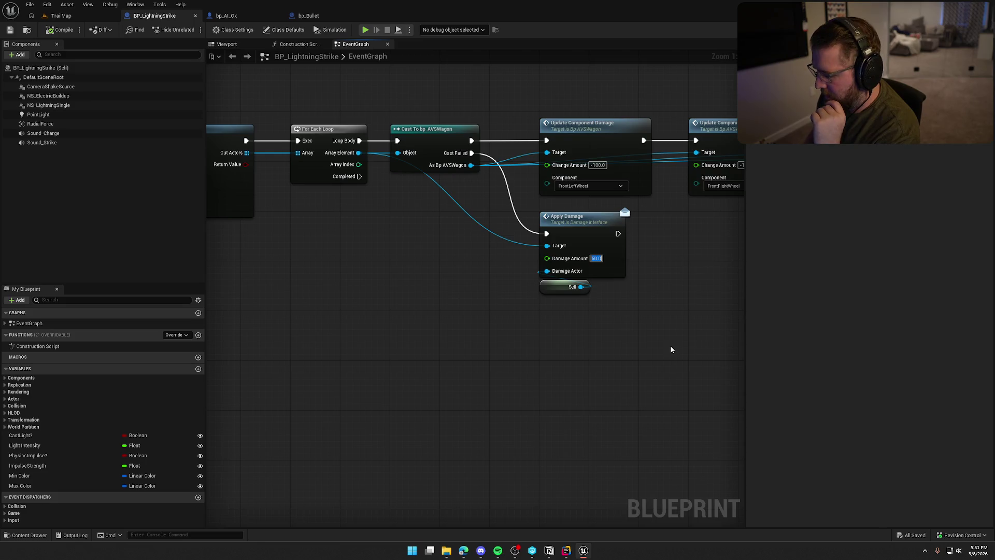
pyautogui.write('325')
pyautogui.press('Return')
pyautogui.moveTo(671, 346)
pyautogui.mouseDown()
pyautogui.moveTo(326, 356)
pyautogui.moveTo(419, 347)
pyautogui.mouseUp()
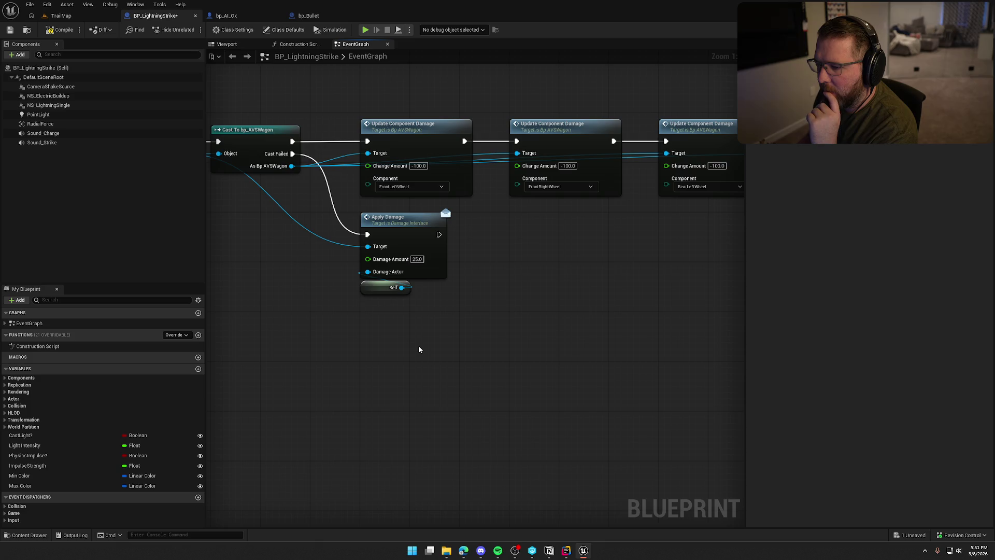
pyautogui.click(60, 29)
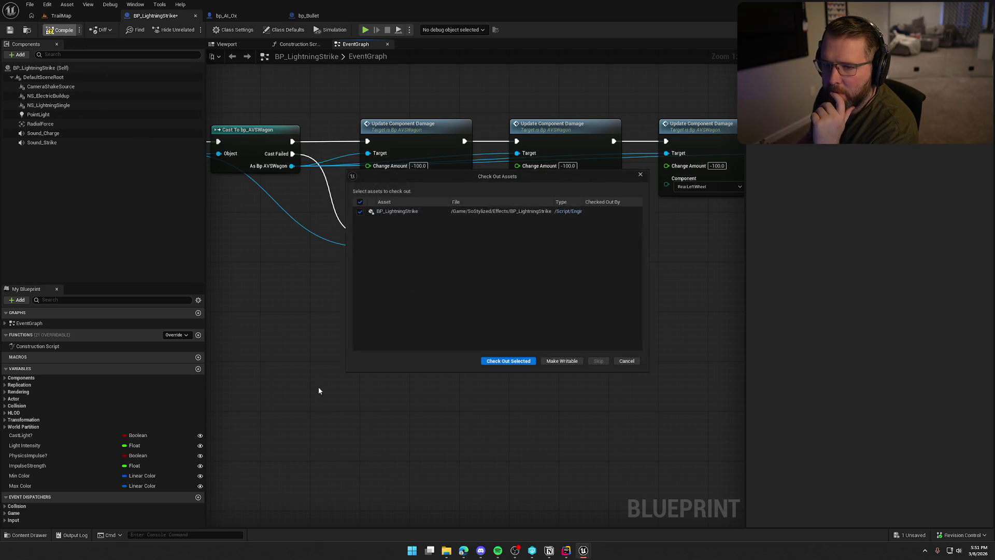
pyautogui.click(518, 363)
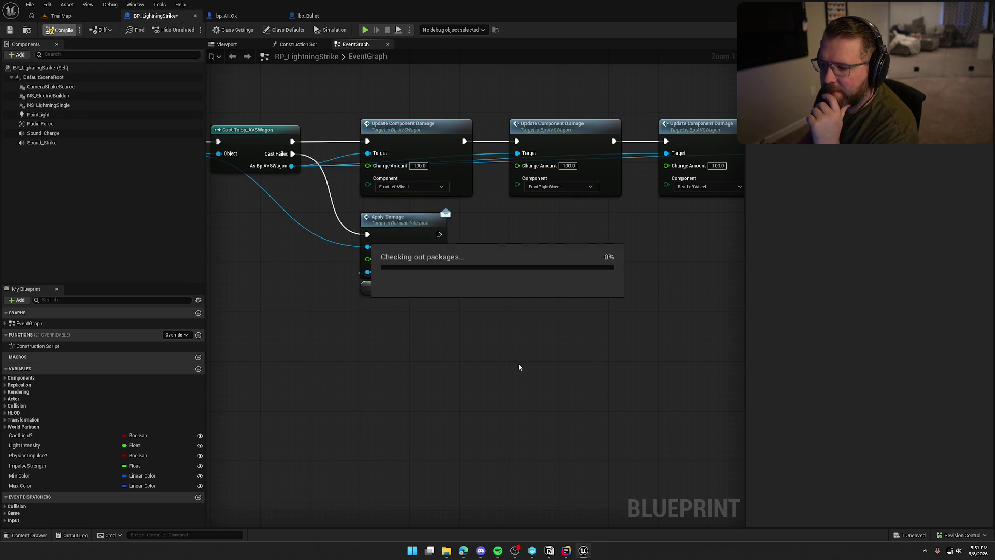
pyautogui.moveTo(458, 356); pyautogui.dragTo(548, 325)
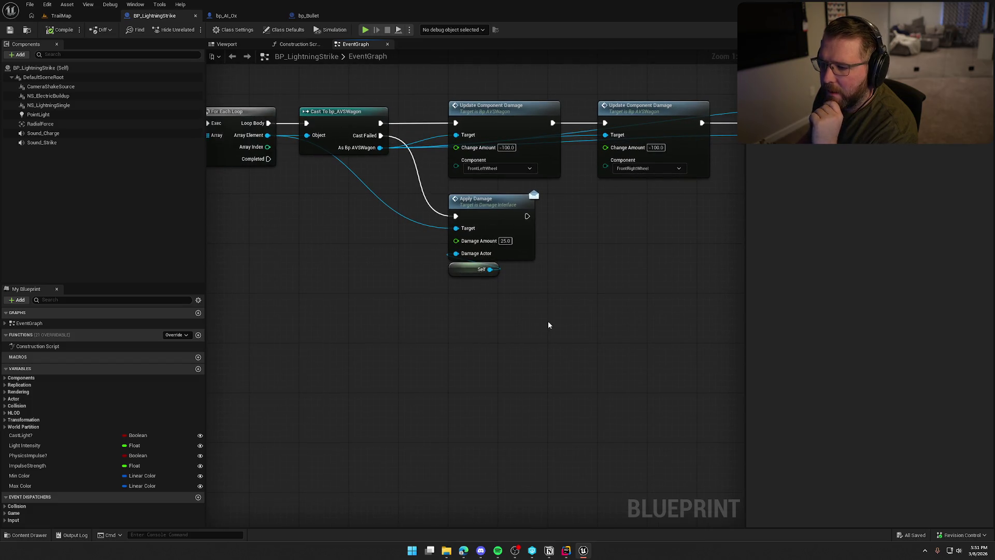
pyautogui.click(236, 15)
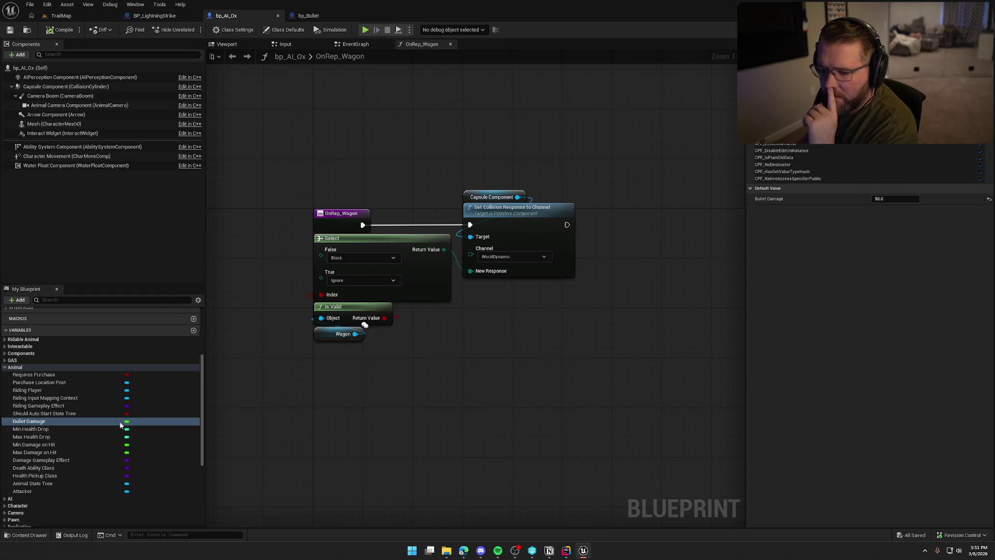
# - Review bp_Bullet, then bp_AI_Ox's ApplyRandomDamage and death effects nodes before switching to Rider
pyautogui.scroll(5, 119, 421)
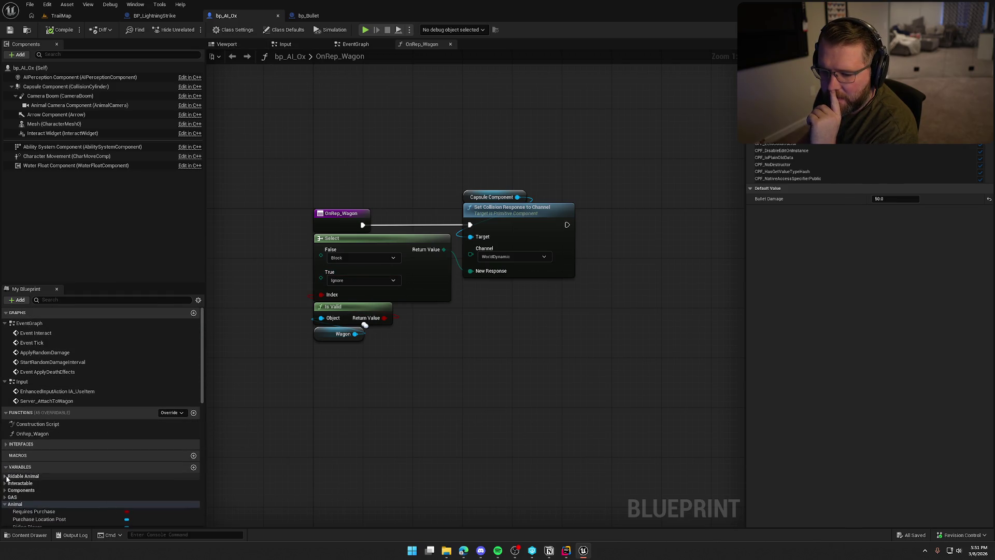
pyautogui.click(315, 16)
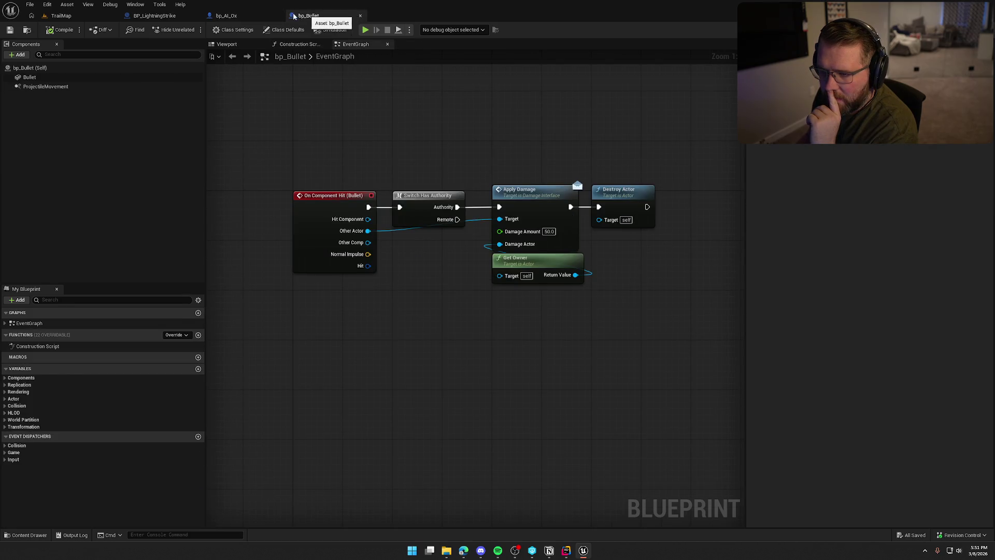
pyautogui.click(247, 13)
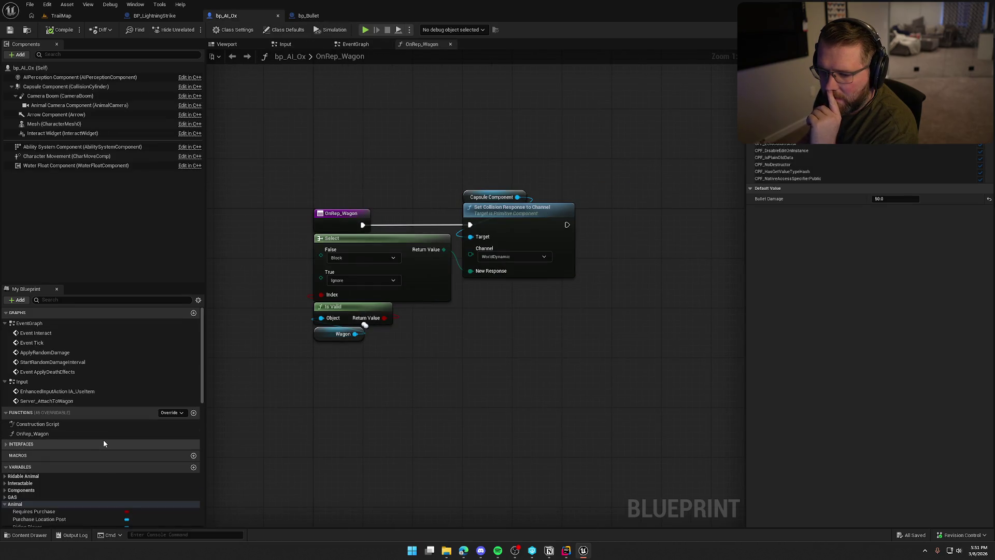
pyautogui.doubleClick(52, 353)
pyautogui.scroll(5, 505, 358)
pyautogui.moveTo(623, 189)
pyautogui.mouseDown()
pyautogui.moveTo(372, 253)
pyautogui.moveTo(391, 241)
pyautogui.moveTo(391, 100)
pyautogui.mouseUp()
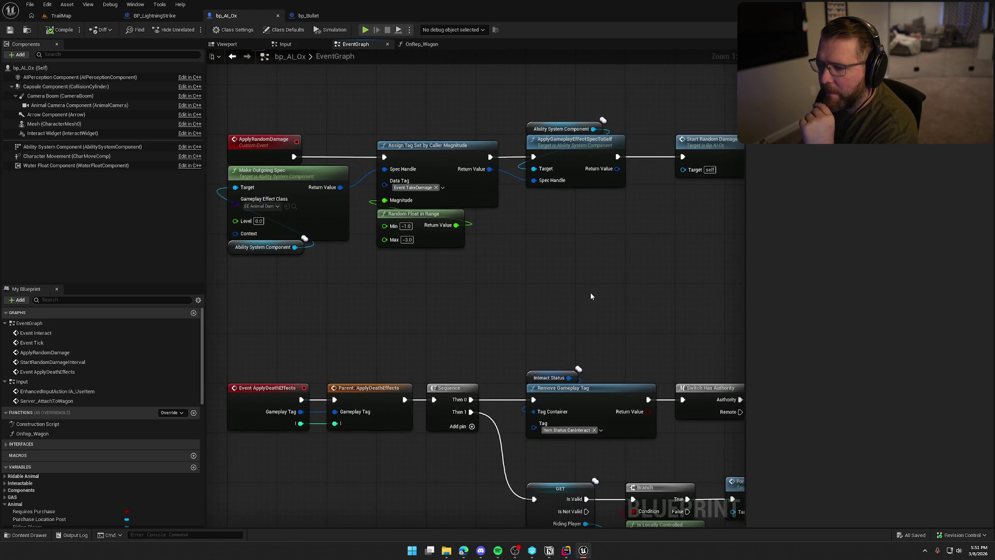
pyautogui.moveTo(595, 285); pyautogui.dragTo(504, 109)
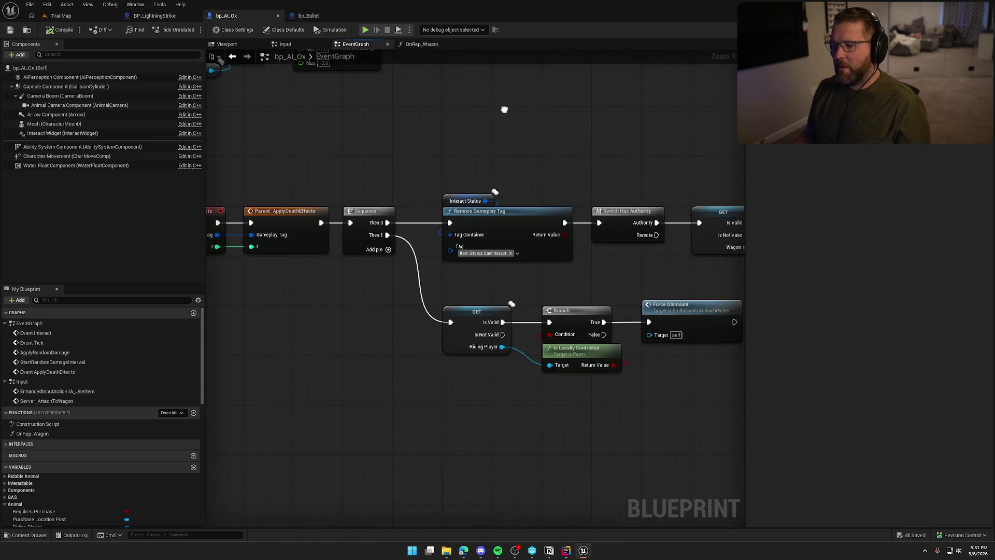
pyautogui.rightClick(504, 109)
pyautogui.hotkey('alt', 'Tab')
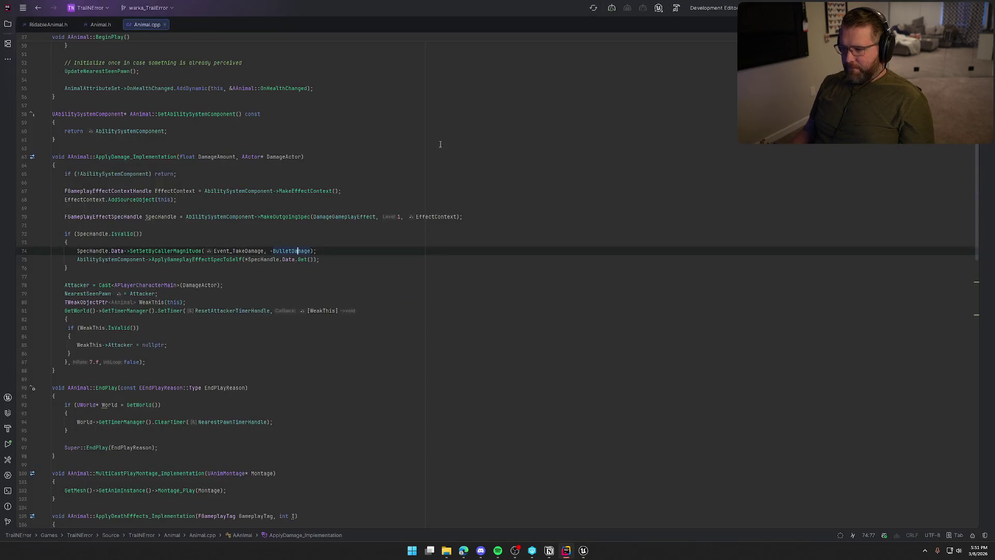
pyautogui.click(321, 251)
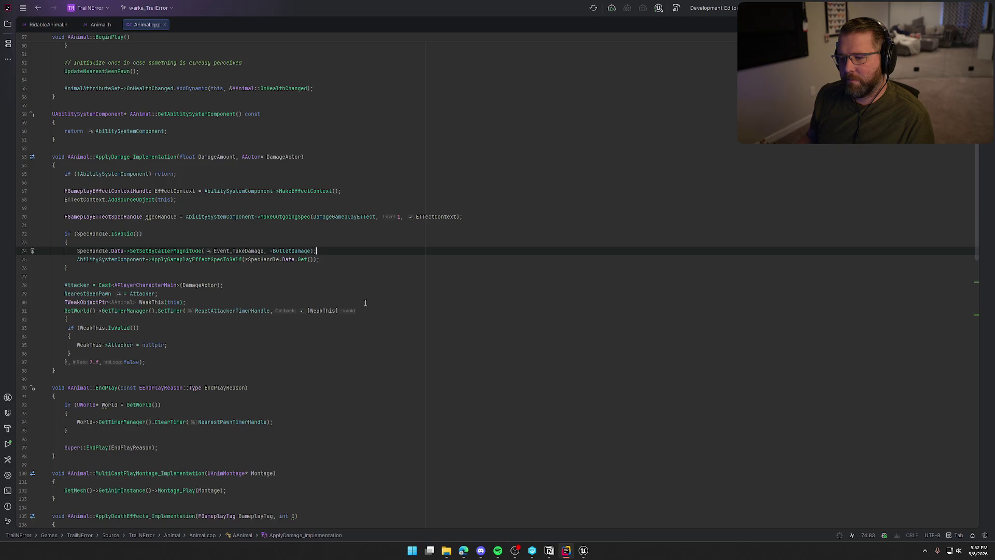
pyautogui.moveTo(147, 25); pyautogui.dragTo(847, 213)
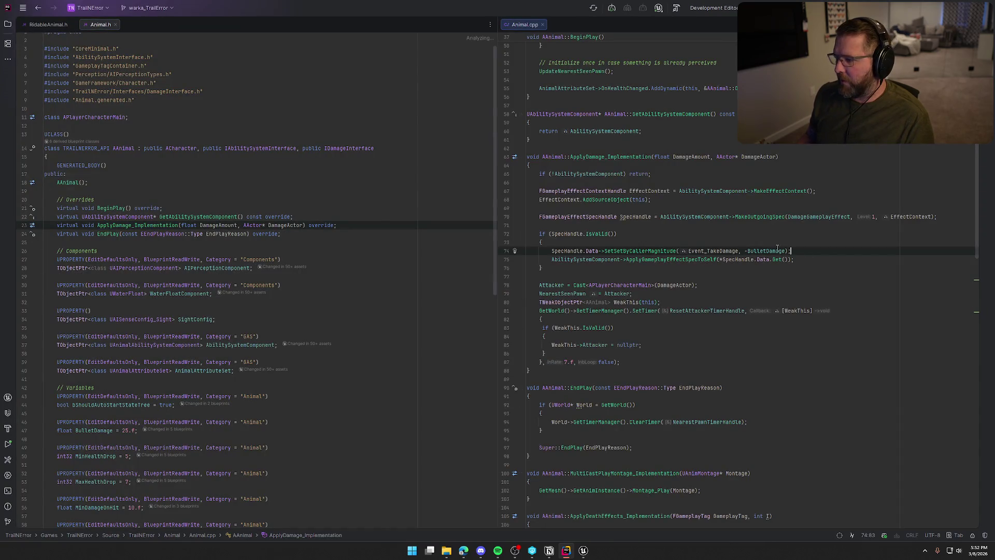
# - Rename BulletDamage to BulletDamageMultiplier in Animal.h and change its default to -1.f
pyautogui.keyDown('ctrl'); pyautogui.click(767, 250); pyautogui.keyUp('ctrl')
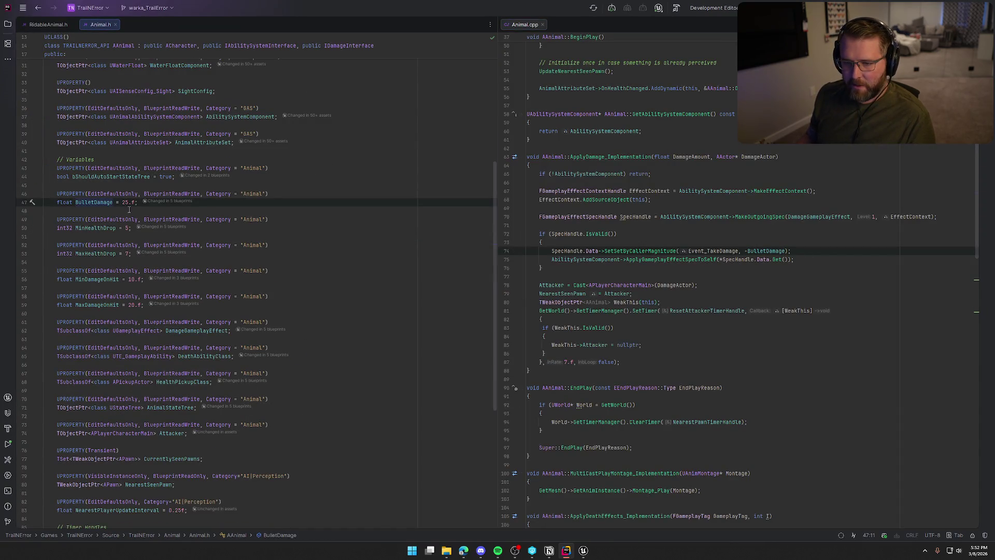
pyautogui.click(114, 202)
pyautogui.write('Mu')
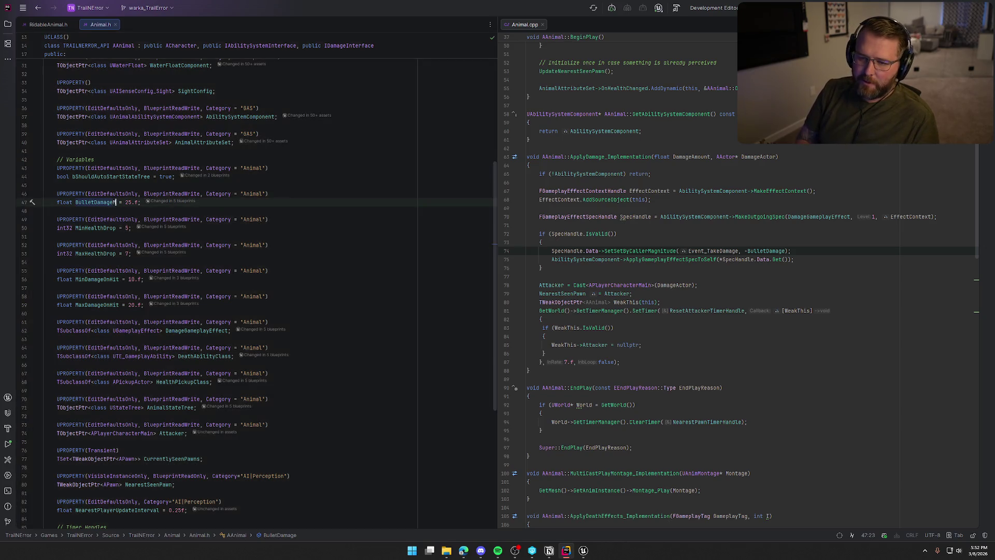
pyautogui.write('ltiplier')
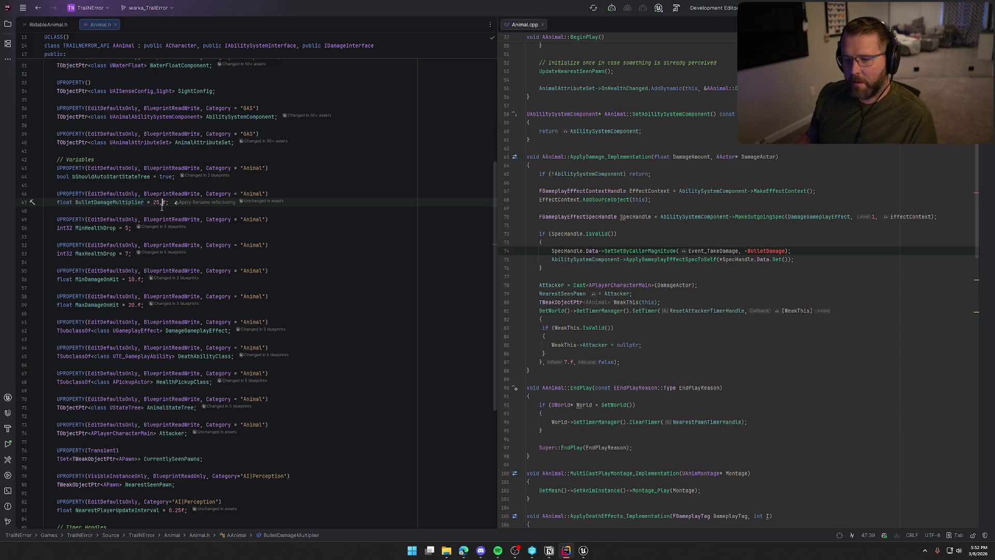
pyautogui.press('BackSpace')
pyautogui.press('BackSpace')
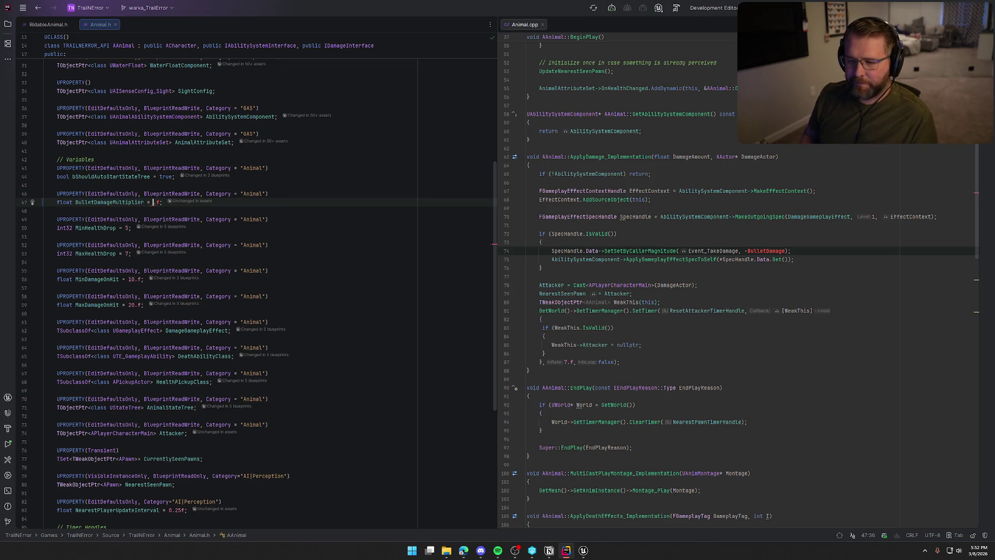
pyautogui.write('1')
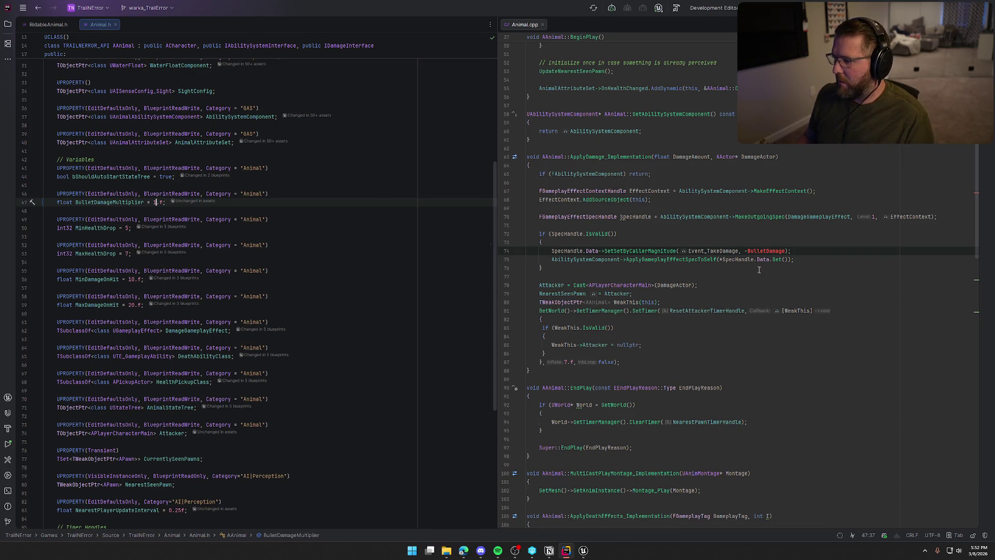
pyautogui.doubleClick(769, 250)
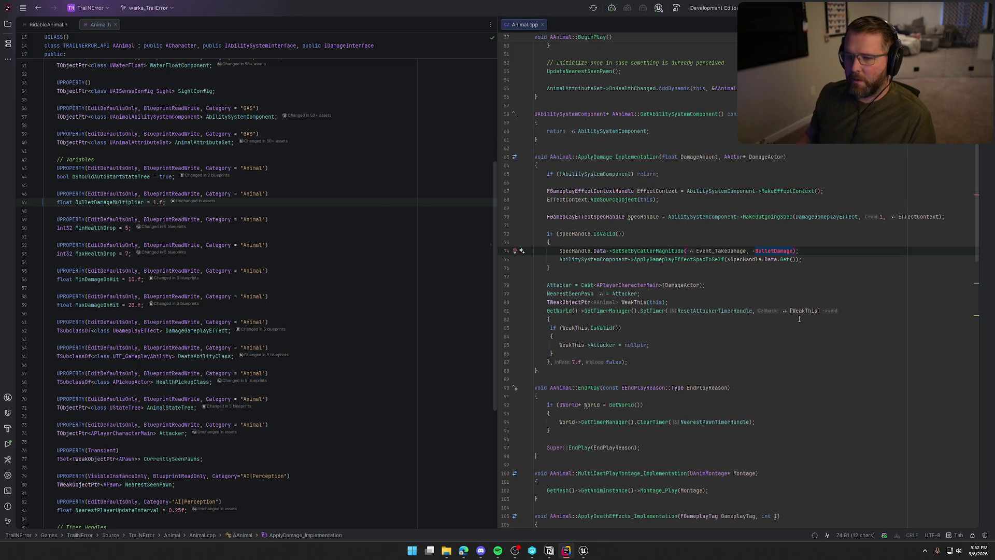
pyautogui.click(155, 202)
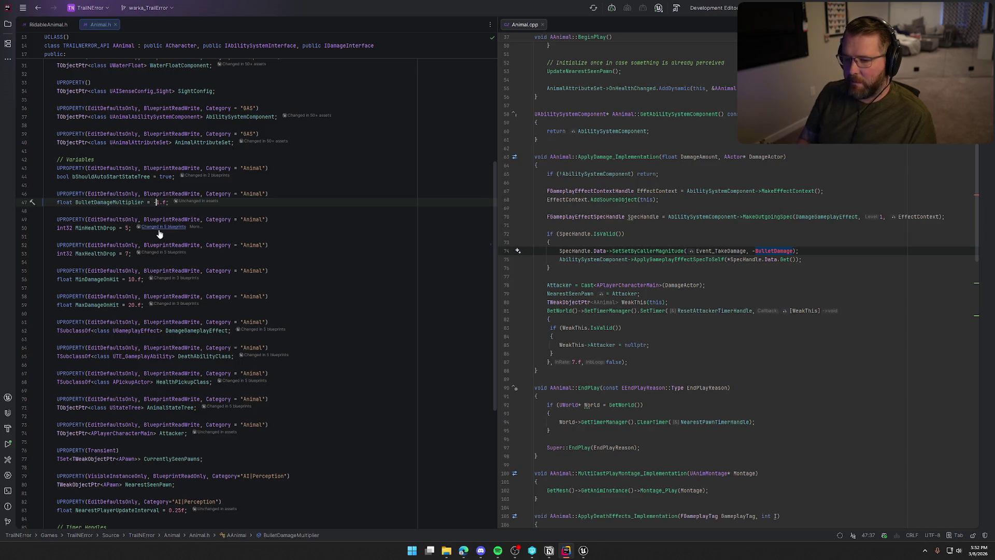
# - Replace the -BulletDamage argument with DamageAmount * BulletDamageMultiplier in ApplyDamage_Implementation
pyautogui.doubleClick(774, 251)
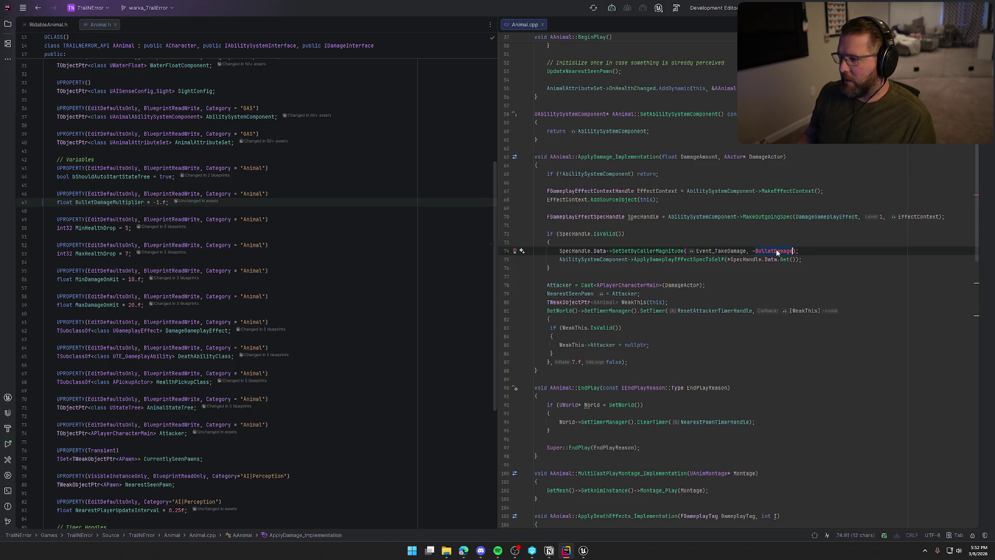
pyautogui.press('BackSpace')
pyautogui.press('BackSpace')
pyautogui.write('Dama')
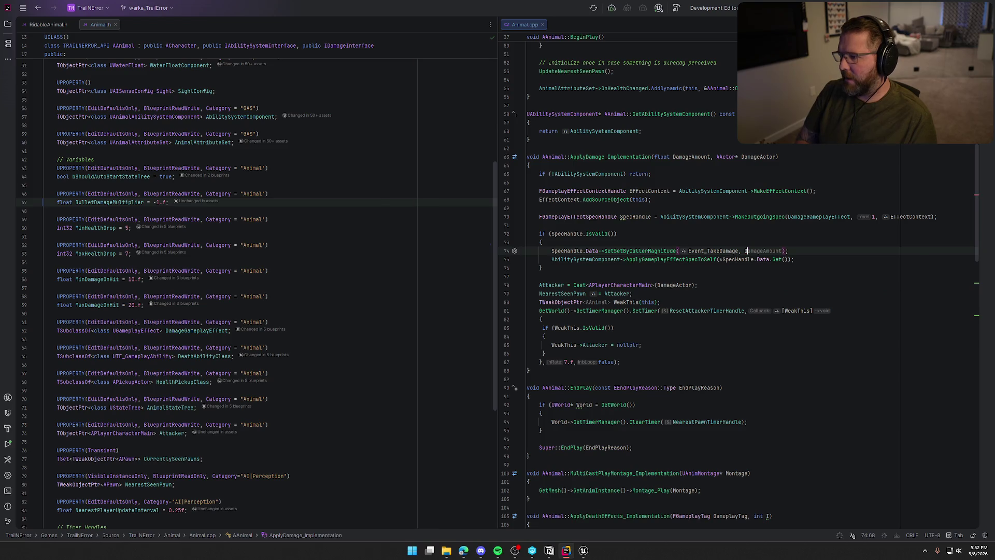
pyautogui.press('Return')
pyautogui.write('* ')
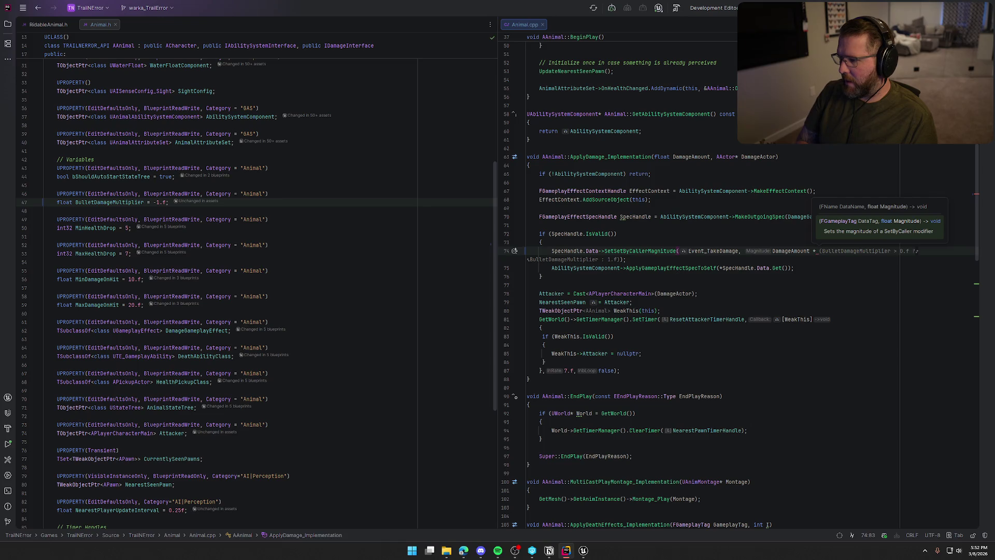
pyautogui.write('Bul')
pyautogui.press('Return')
pyautogui.write(');')
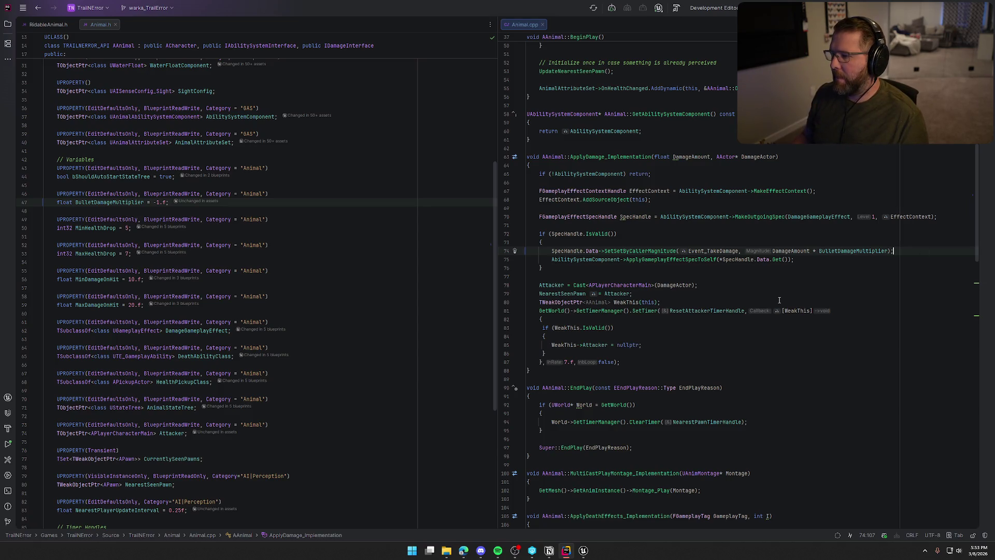
pyautogui.click(584, 551)
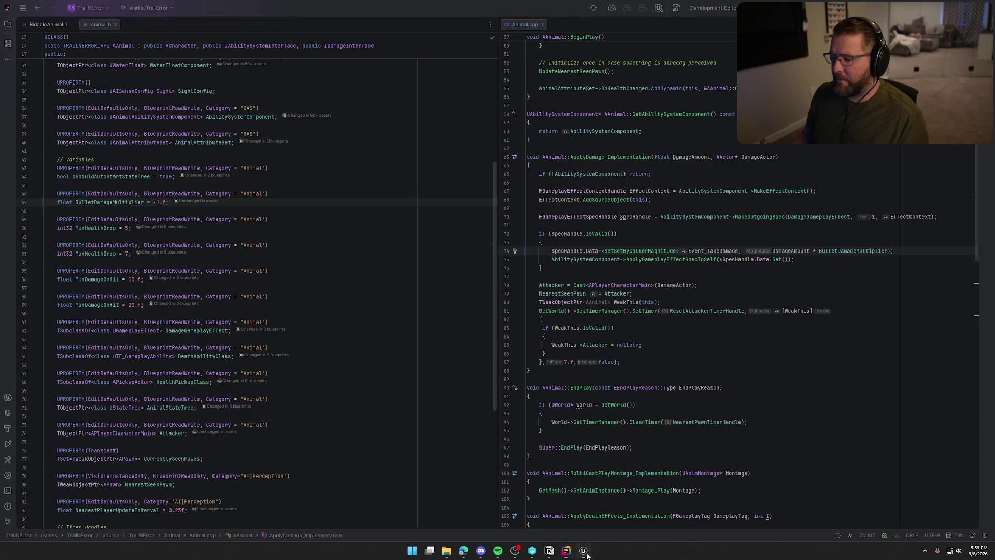
pyautogui.hotkey('alt', 'Tab')
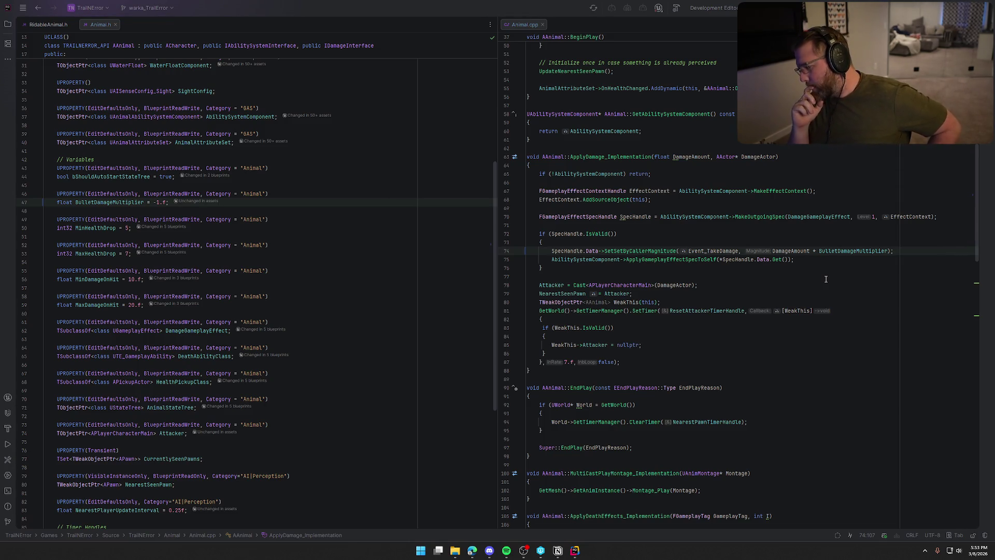
# - Build the project with Ctrl+Shift+B and relaunch Unreal Editor on the MainMenu level
pyautogui.hotkey('ctrl', 'shift', 'b')
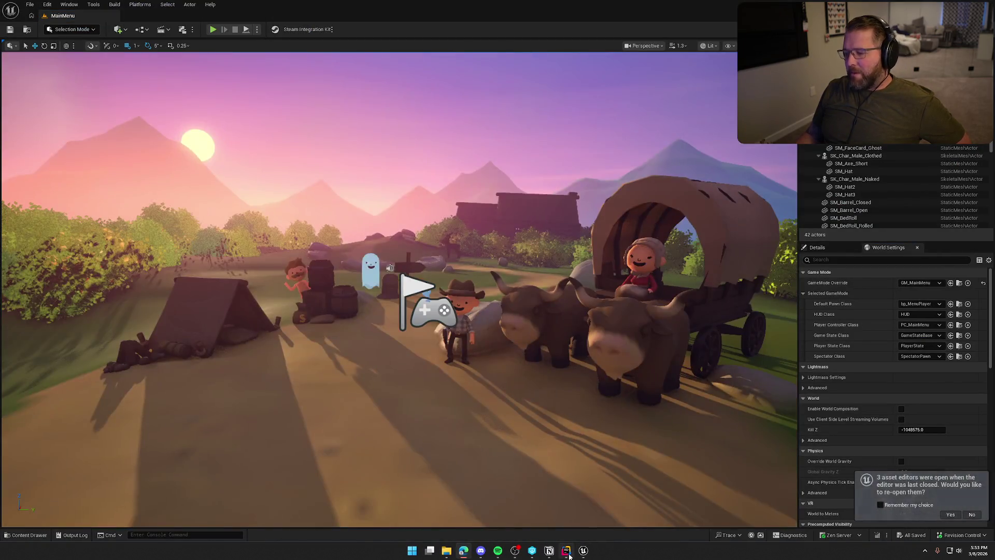
# - Set the lightning strike's Apply Damage amount back to 50, then compile and save
pyautogui.click(566, 550)
pyautogui.click(971, 278)
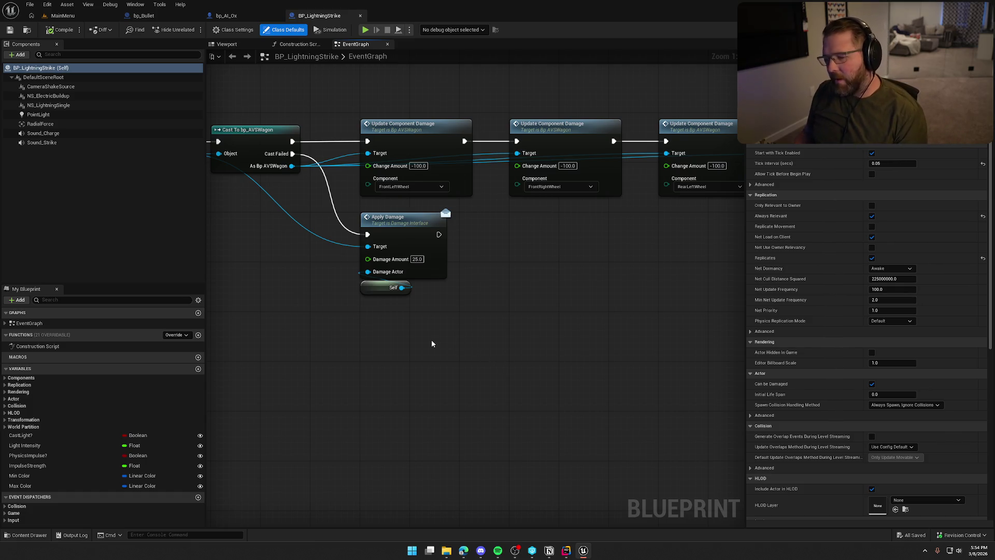
pyautogui.moveTo(374, 342)
pyautogui.mouseDown()
pyautogui.moveTo(428, 349)
pyautogui.moveTo(494, 331)
pyautogui.mouseUp()
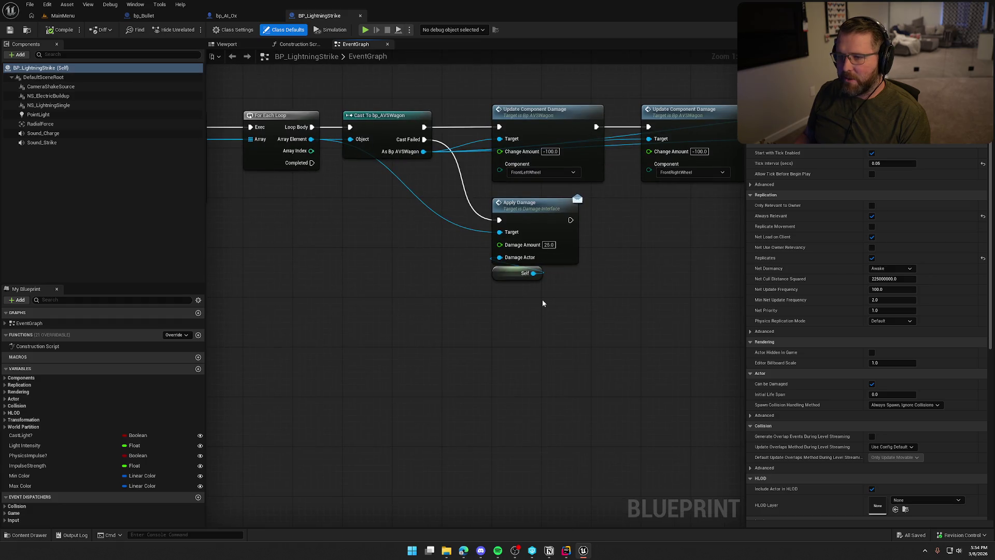
pyautogui.click(548, 245)
pyautogui.write('50')
pyautogui.press('Return')
pyautogui.click(60, 30)
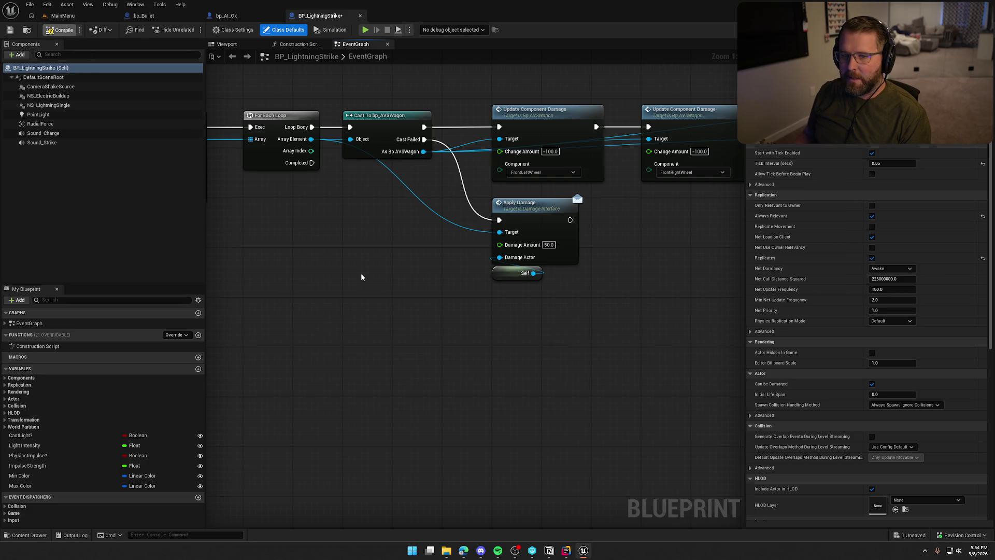
pyautogui.hotkey('ctrl', 's')
# - Rearrange the Make Array and Get Actor Location nodes feeding Sphere Overlap Actors
pyautogui.moveTo(378, 280)
pyautogui.mouseDown()
pyautogui.moveTo(655, 304)
pyautogui.moveTo(622, 305)
pyautogui.mouseUp()
pyautogui.moveTo(408, 196); pyautogui.dragTo(410, 210)
pyautogui.moveTo(421, 167); pyautogui.dragTo(383, 161)
pyautogui.moveTo(548, 256); pyautogui.dragTo(323, 275)
pyautogui.click(378, 307)
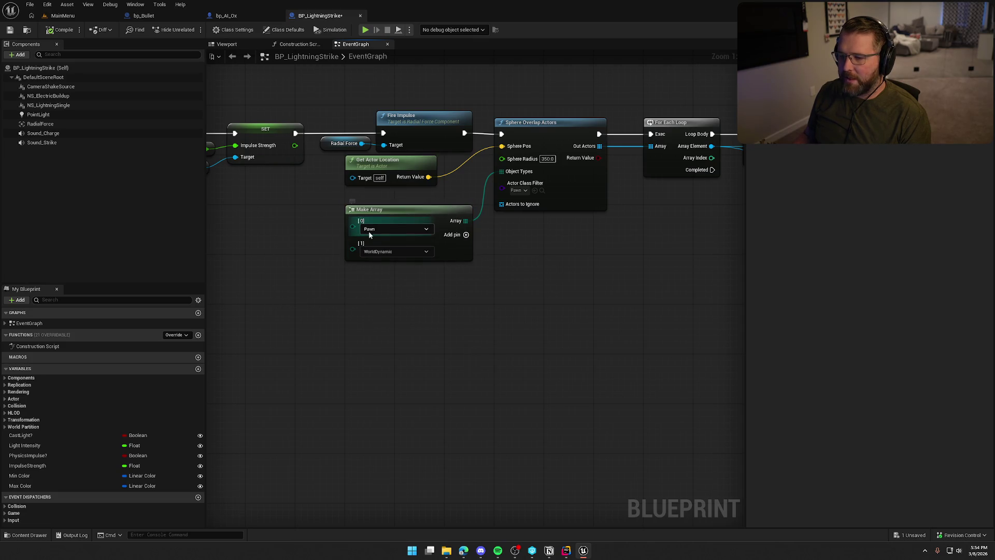
# - Pan over the cast-to-wagon and Apply Damage nodes, moving the Make Array node up
pyautogui.moveTo(428, 334); pyautogui.dragTo(355, 317)
pyautogui.moveTo(327, 208); pyautogui.dragTo(326, 191)
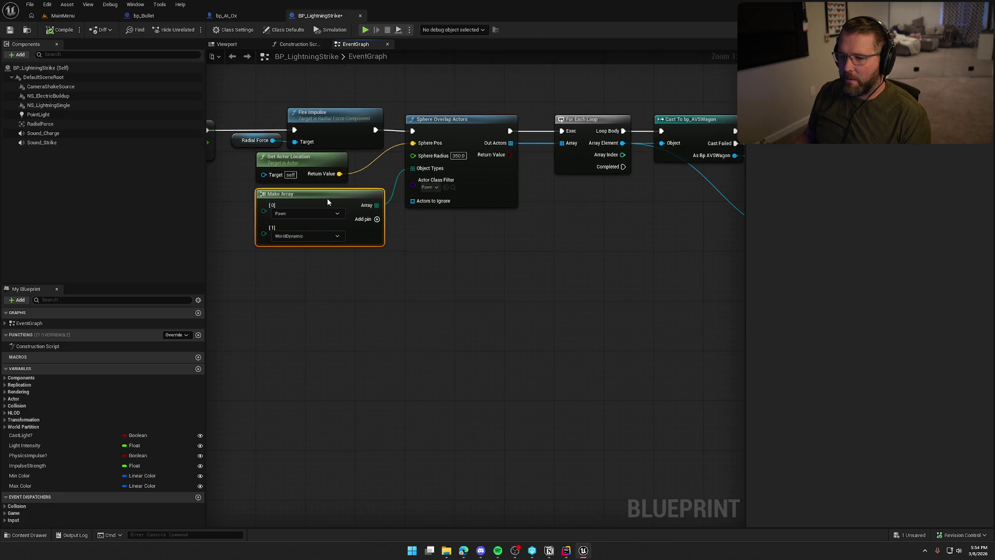
pyautogui.moveTo(453, 271); pyautogui.dragTo(399, 272)
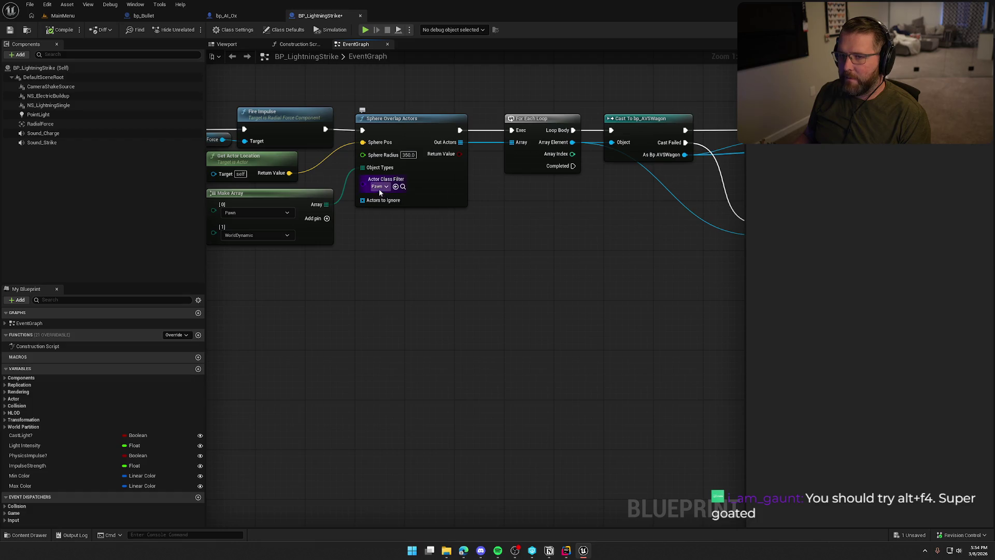
pyautogui.moveTo(546, 284)
pyautogui.mouseDown()
pyautogui.moveTo(409, 286)
pyautogui.moveTo(446, 293)
pyautogui.mouseUp()
pyautogui.moveTo(542, 324)
pyautogui.mouseDown()
pyautogui.moveTo(451, 363)
pyautogui.moveTo(442, 333)
pyautogui.moveTo(406, 313)
pyautogui.moveTo(409, 360)
pyautogui.moveTo(508, 314)
pyautogui.mouseUp()
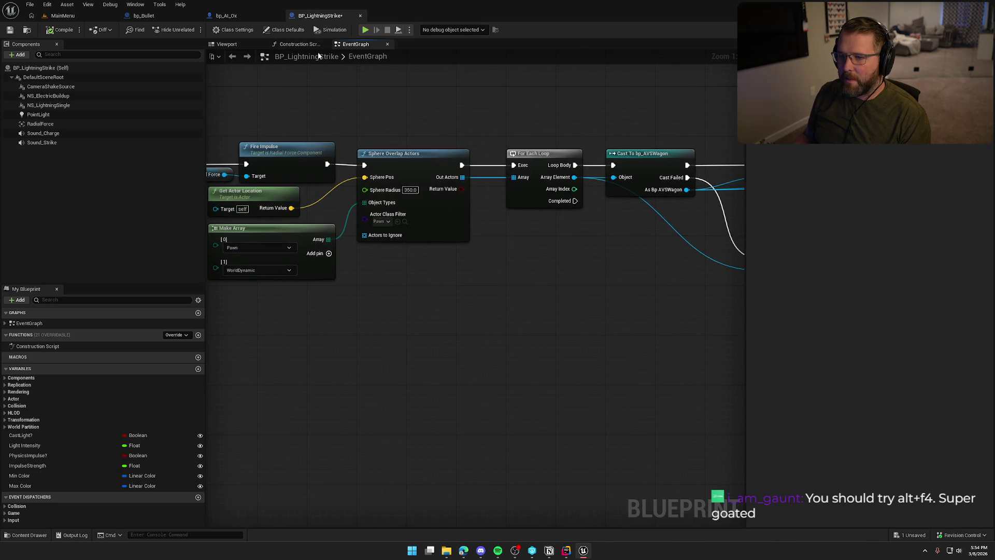
# - Switch to the bp_AI_Ox blueprint editor
pyautogui.click(227, 16)
pyautogui.scroll(-5, 54, 468)
pyautogui.scroll(-1, 53, 455)
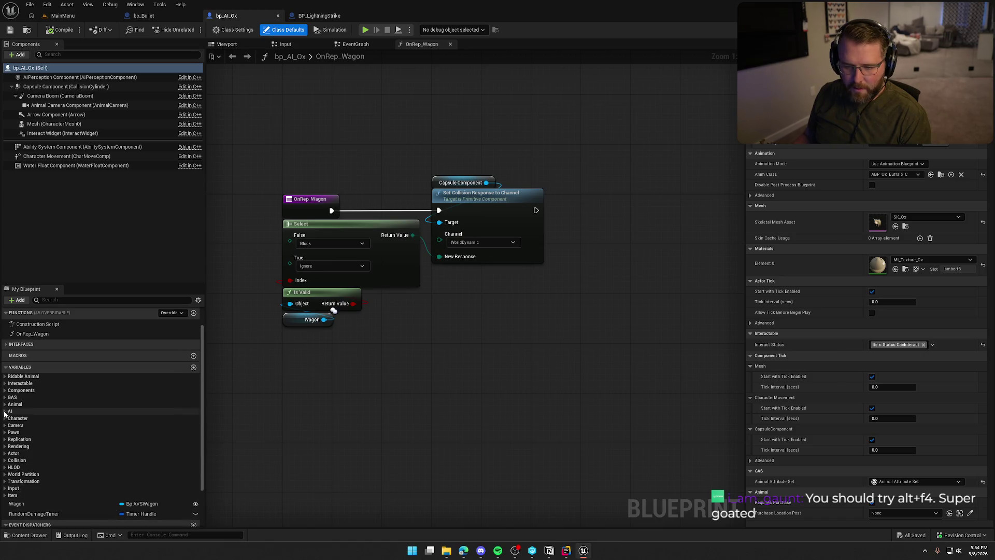
# - Expand the Ox's Animal variables and open Bullet Damage Multiplier's default value (-1.0) for editing
pyautogui.click(15, 341)
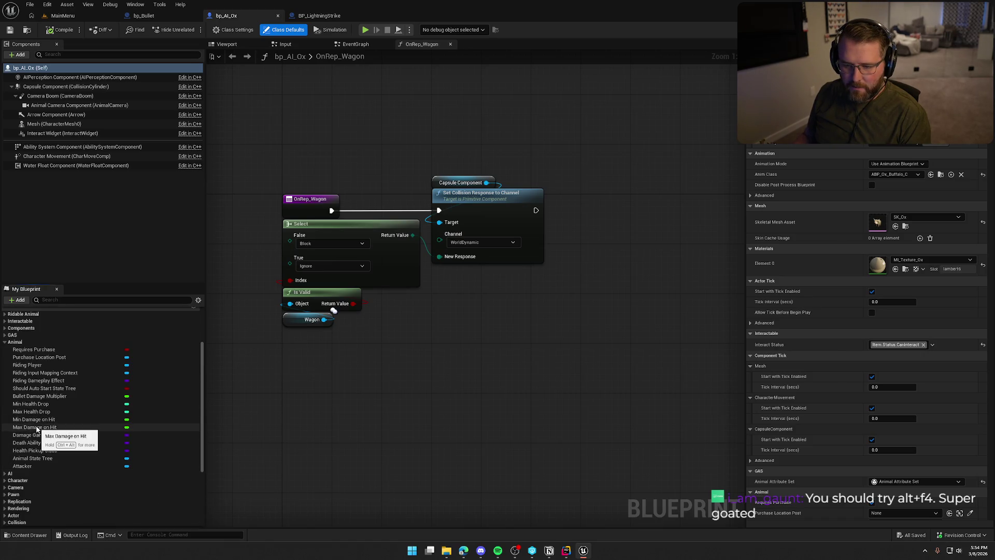
pyautogui.click(52, 396)
pyautogui.click(895, 199)
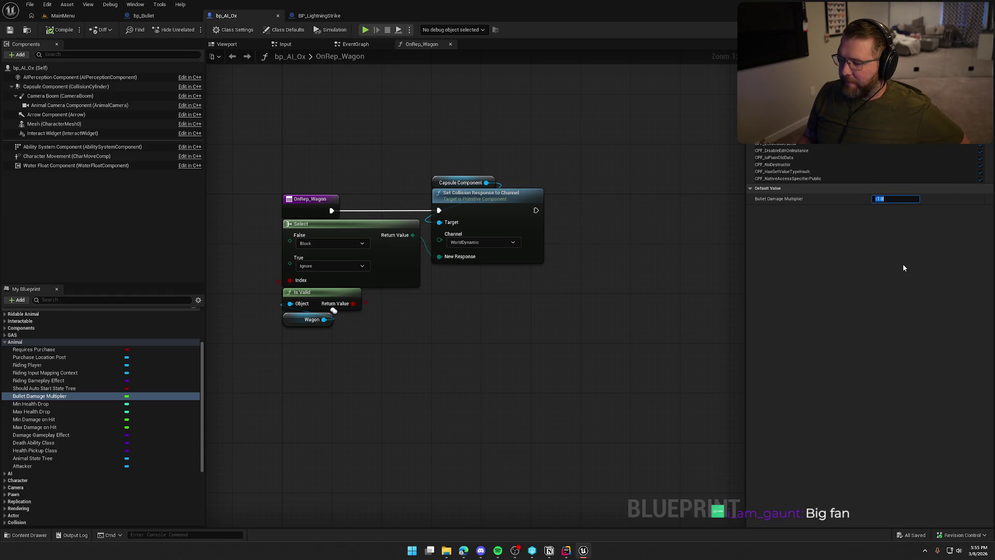
# - Enter -0.5 as the Ox's Bullet Damage Multiplier and compute 50 × 0.5 in Calculator
pyautogui.write('-.5')
pyautogui.press('Return')
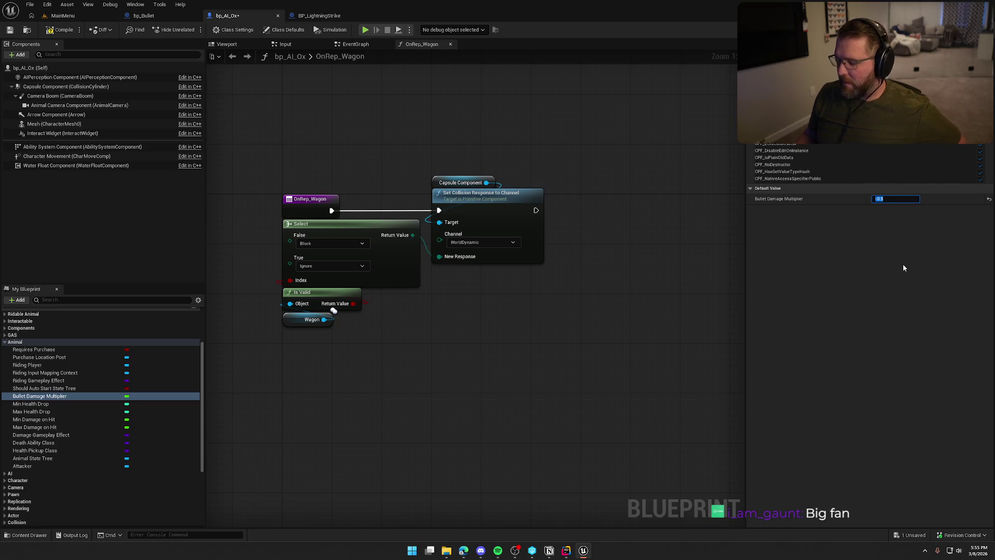
pyautogui.press('super+r')
pyautogui.press('Return')
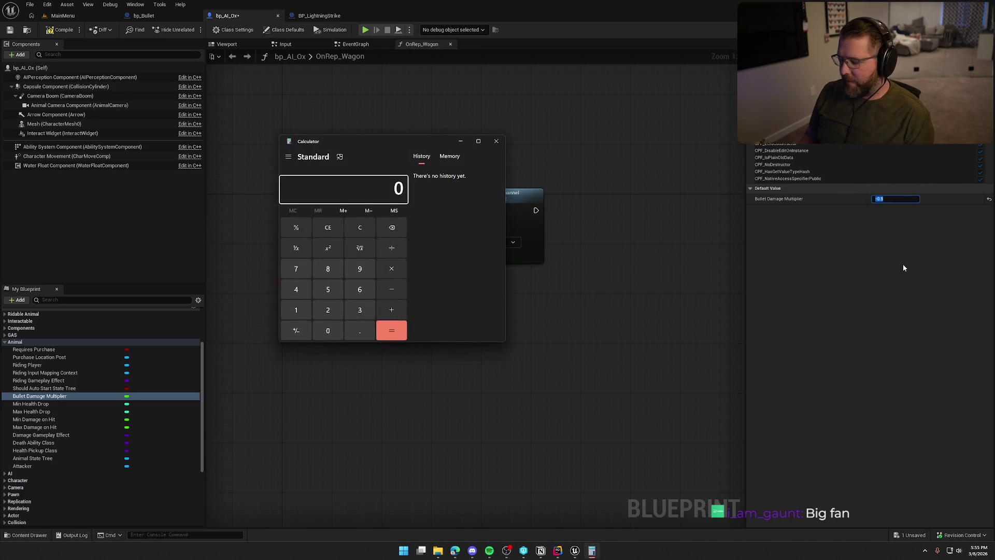
pyautogui.write('50 × ')
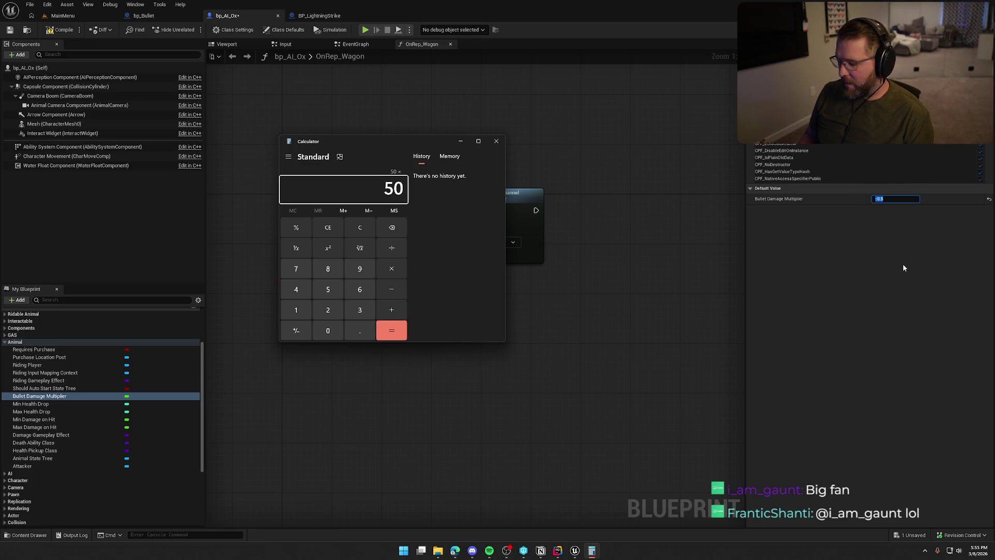
pyautogui.write('0.5')
pyautogui.press('Return')
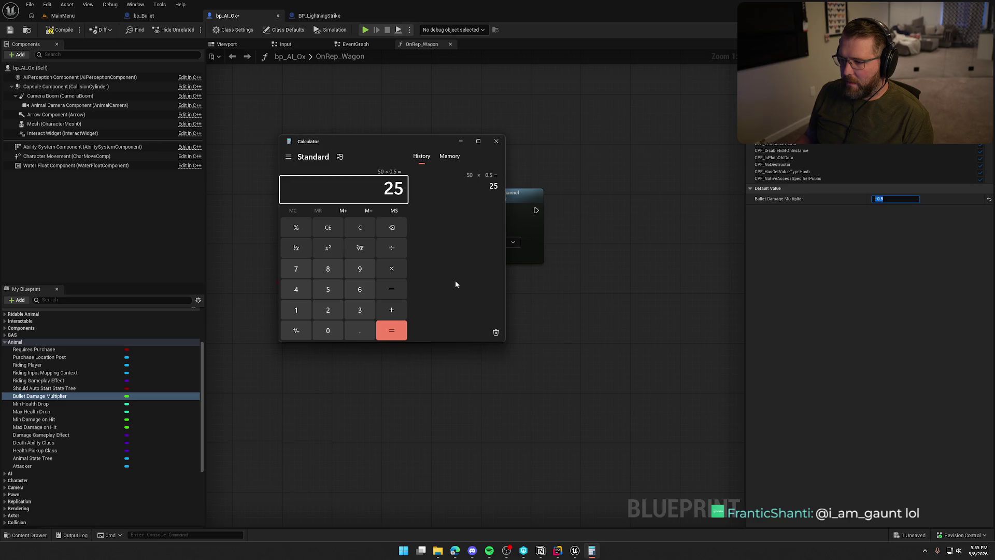
# - Close Calculator and compile the Ox blueprint
pyautogui.click(501, 143)
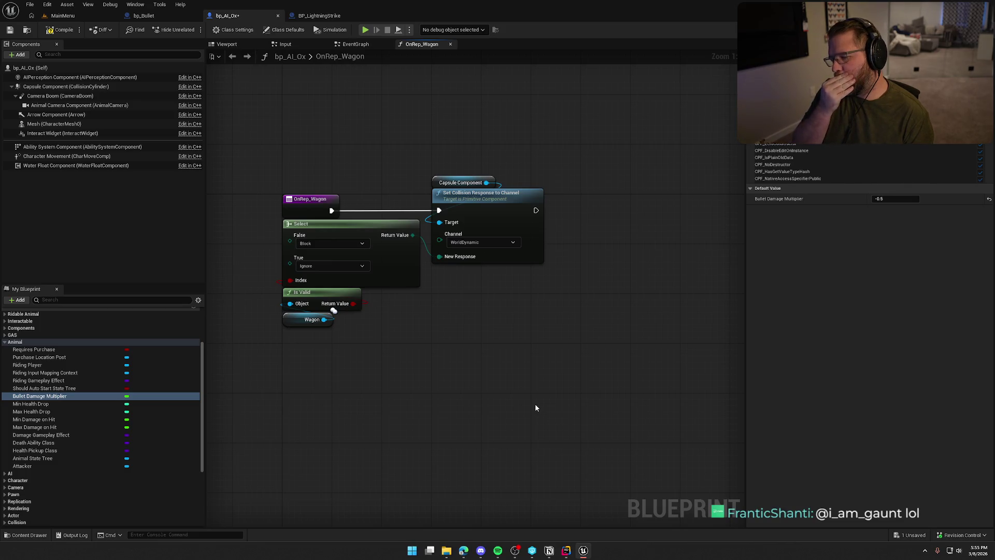
pyautogui.click(60, 29)
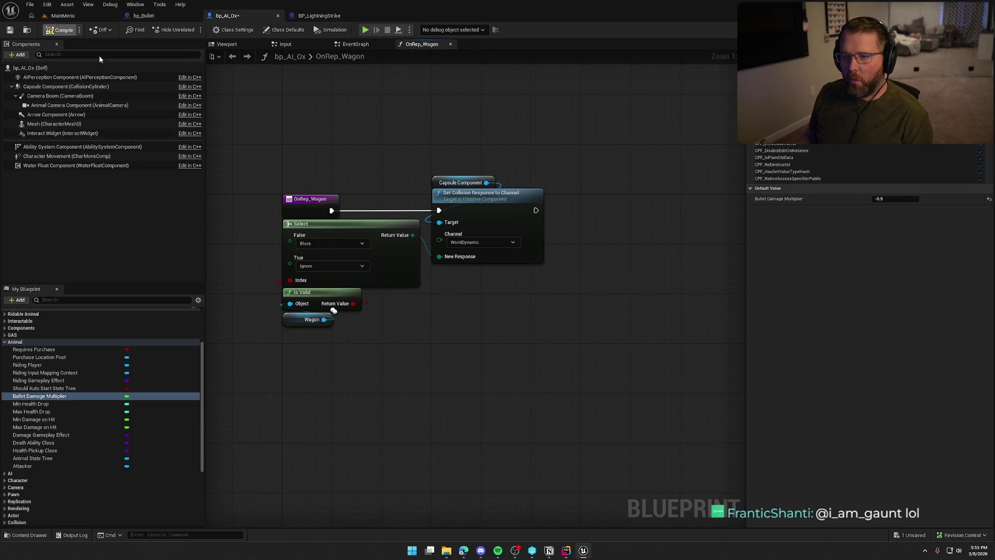
pyautogui.hotkey('ctrl', 'space')
# - Open bp_AI_Bear in the full Blueprint Editor and select its Bullet Damage Multiplier default
pyautogui.doubleClick(159, 397)
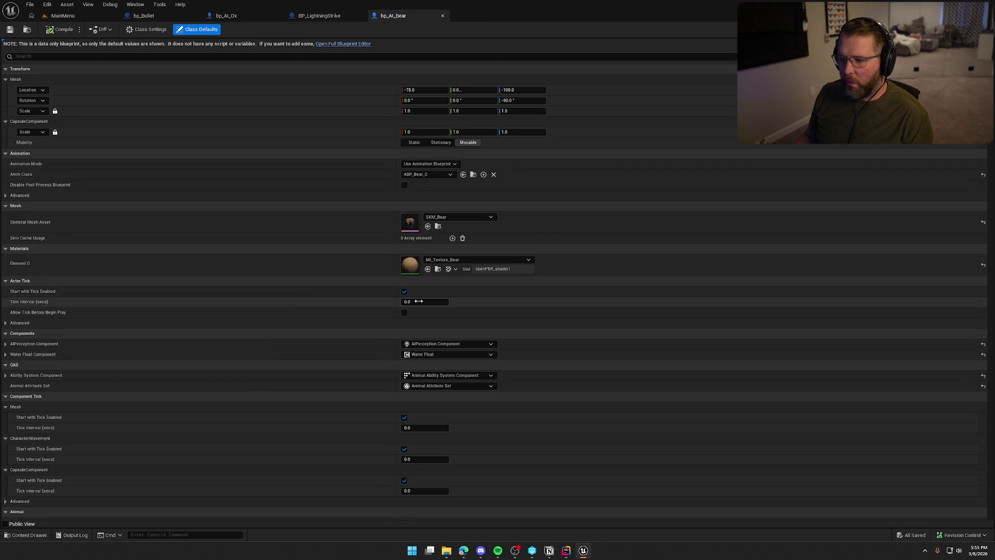
pyautogui.click(345, 45)
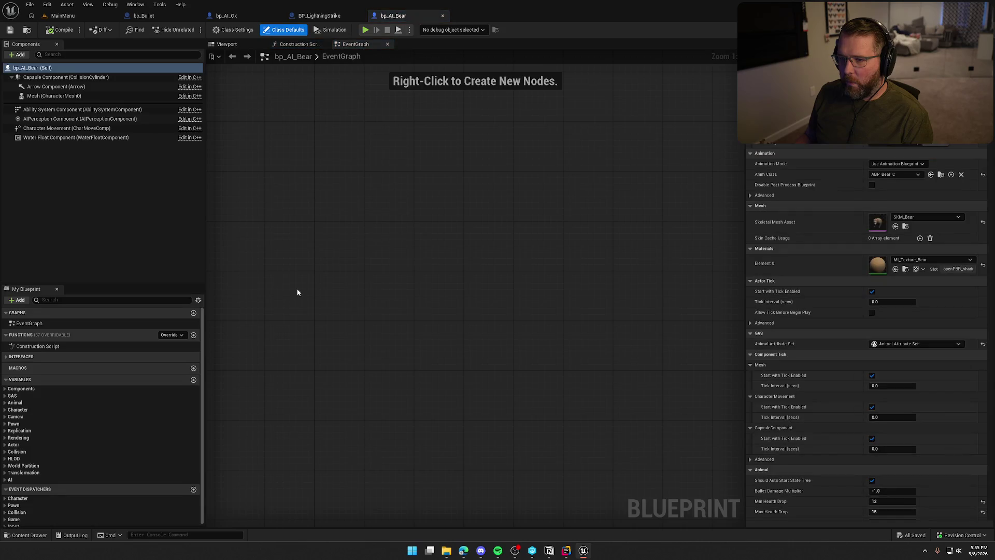
pyautogui.click(5, 403)
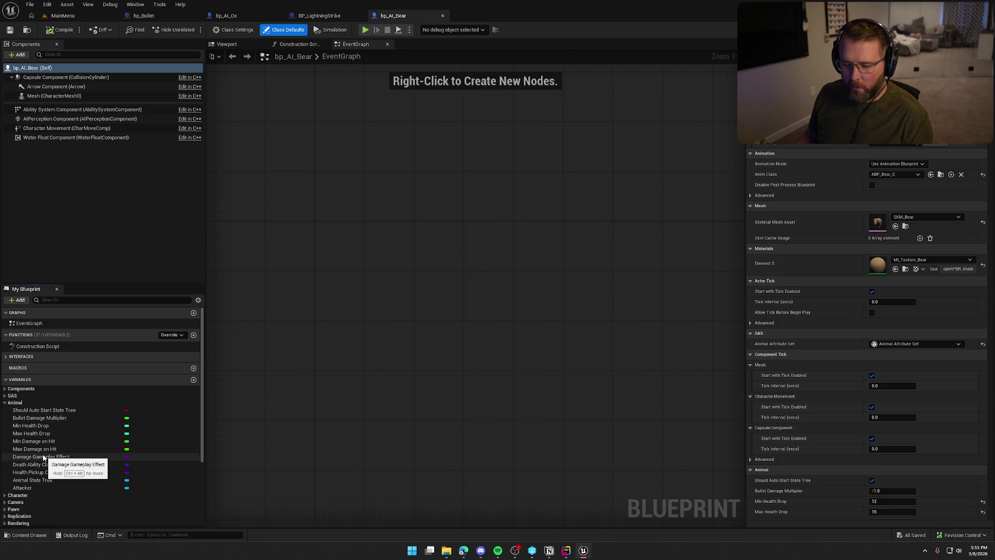
pyautogui.click(52, 418)
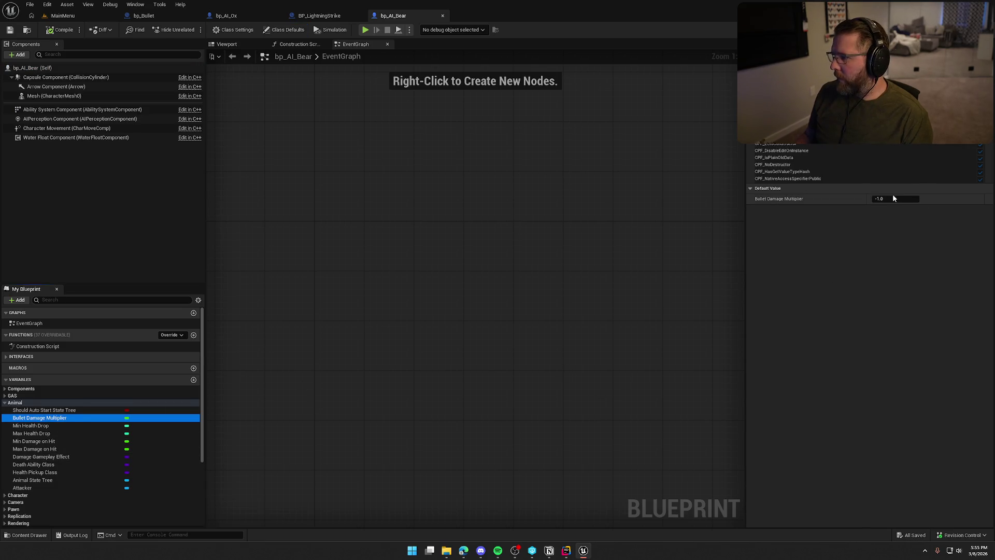
pyautogui.click(893, 199)
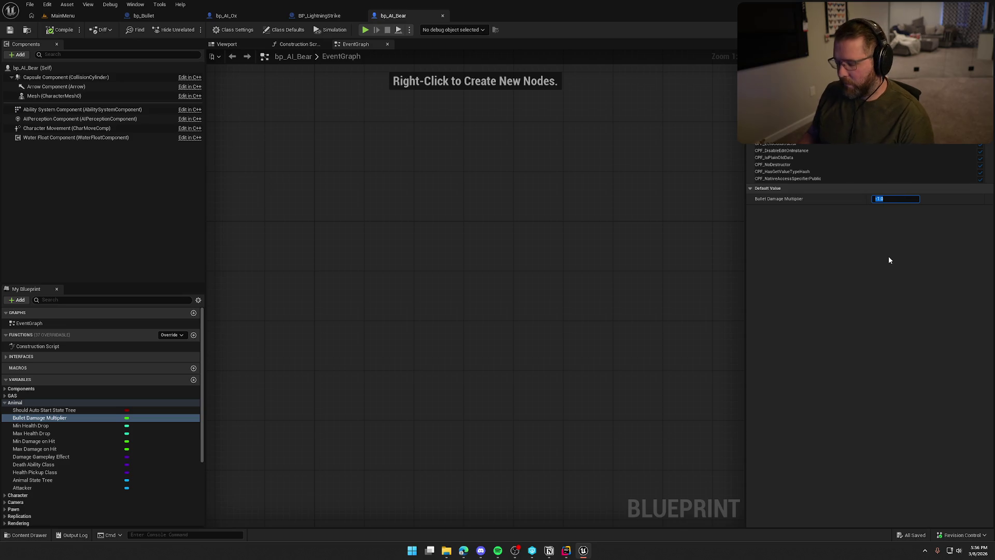
# - Work out 50 × 0.2 and 50 × 0.4 (20) in Calculator
pyautogui.press('super+r')
pyautogui.press('Return')
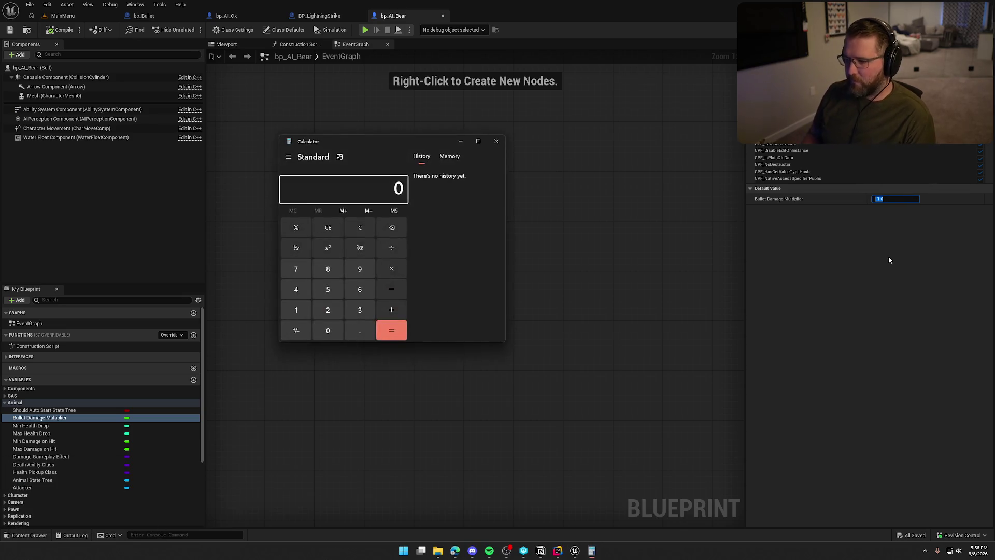
pyautogui.write('50*0.2')
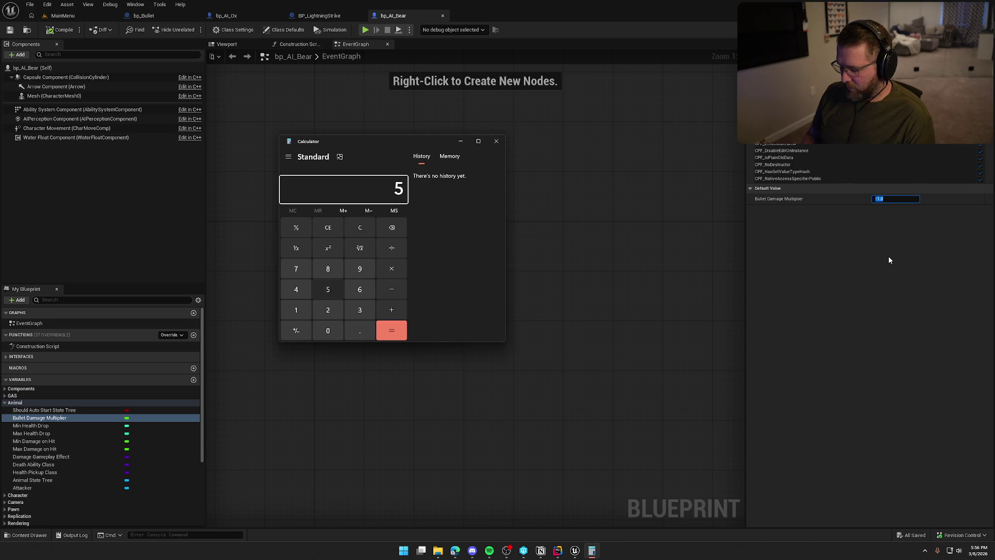
pyautogui.press('Return')
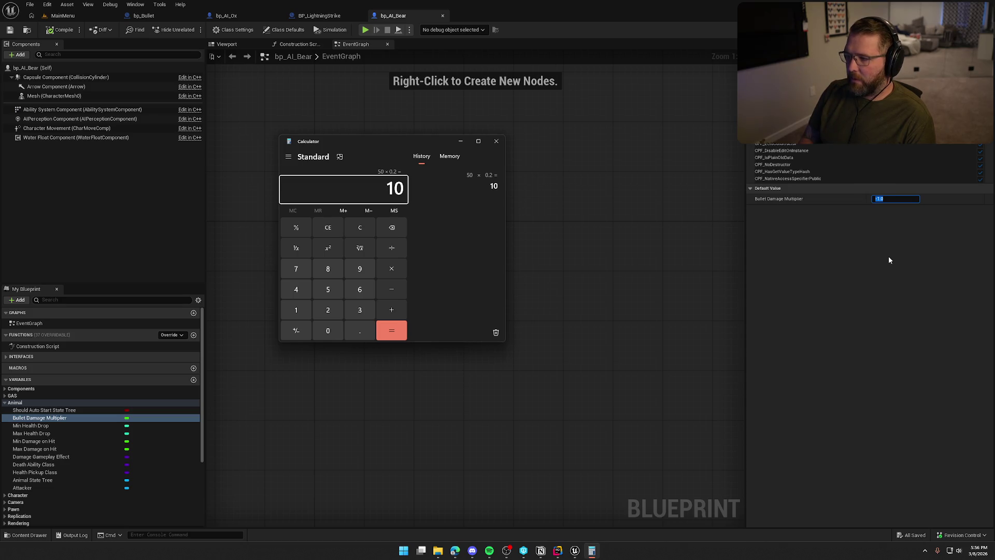
pyautogui.press('Escape')
pyautogui.write('50*.4')
pyautogui.press('Return')
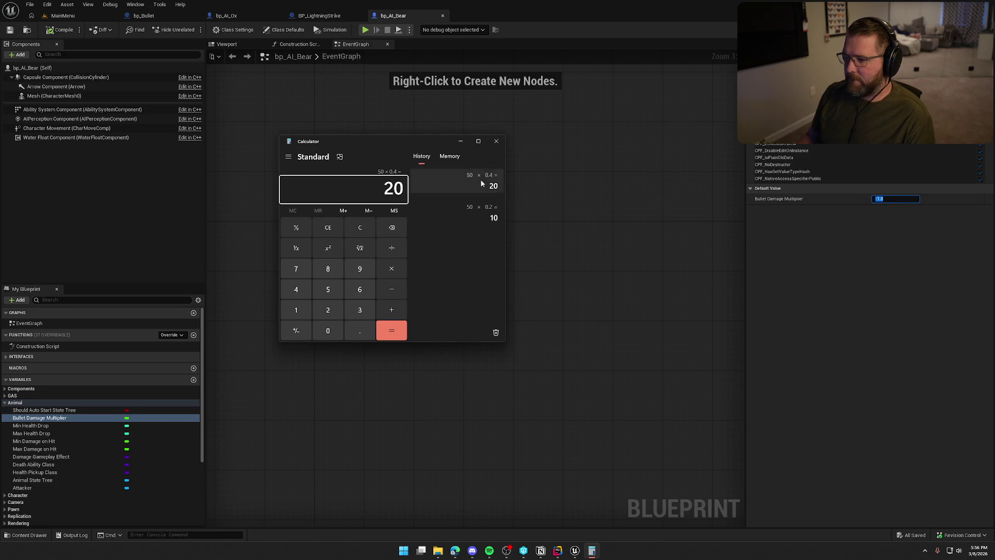
pyautogui.click(496, 141)
# - Set the Bear's Bullet Damage Multiplier default to -0.4 and save the blueprint
pyautogui.write('-1')
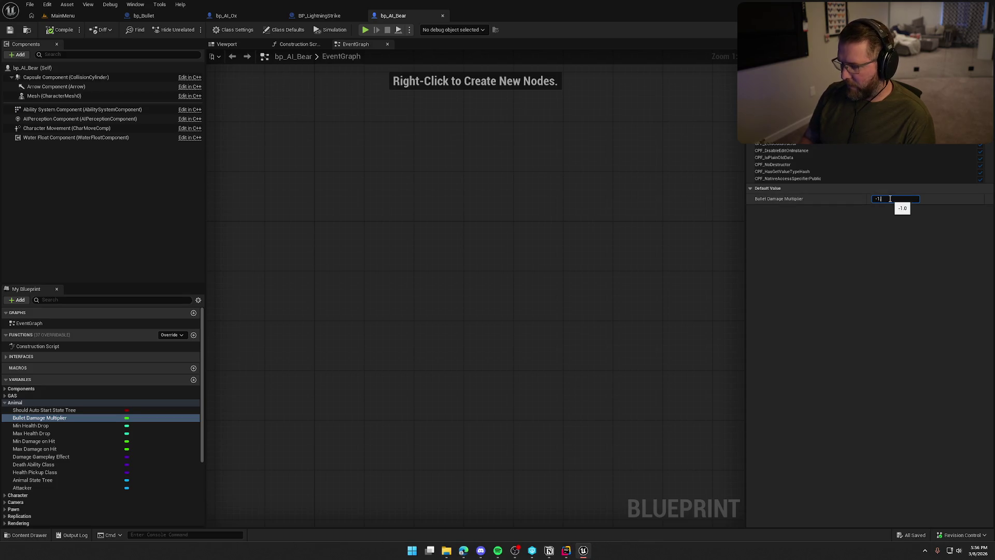
pyautogui.write('-0.4')
pyautogui.press('Return')
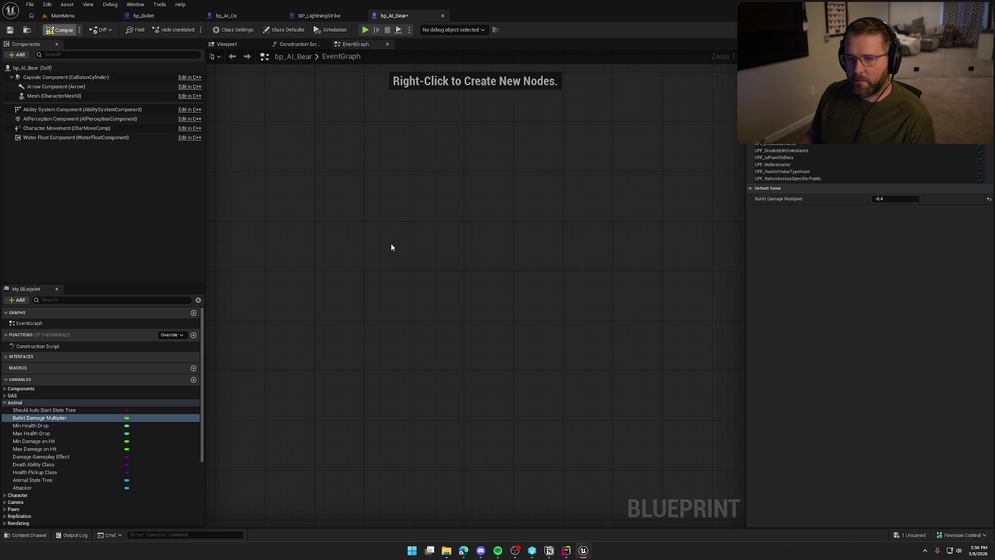
pyautogui.hotkey('ctrl', 'shift', 's')
pyautogui.click(498, 361)
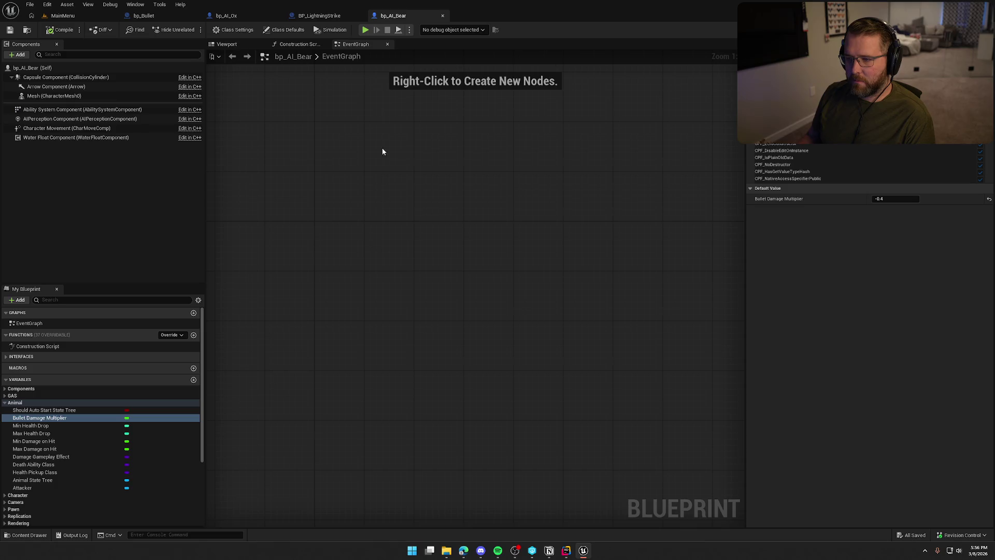
pyautogui.hotkey('ctrl', 'space')
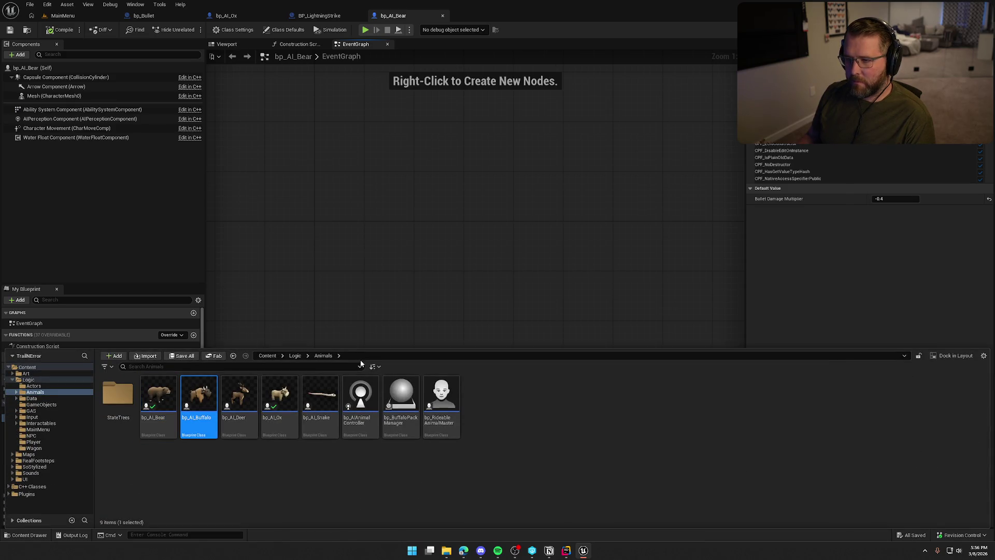
# - Open bp_AI_Buffalo and select its Bullet Damage Multiplier default value
pyautogui.press('Return')
pyautogui.scroll(-3, 73, 472)
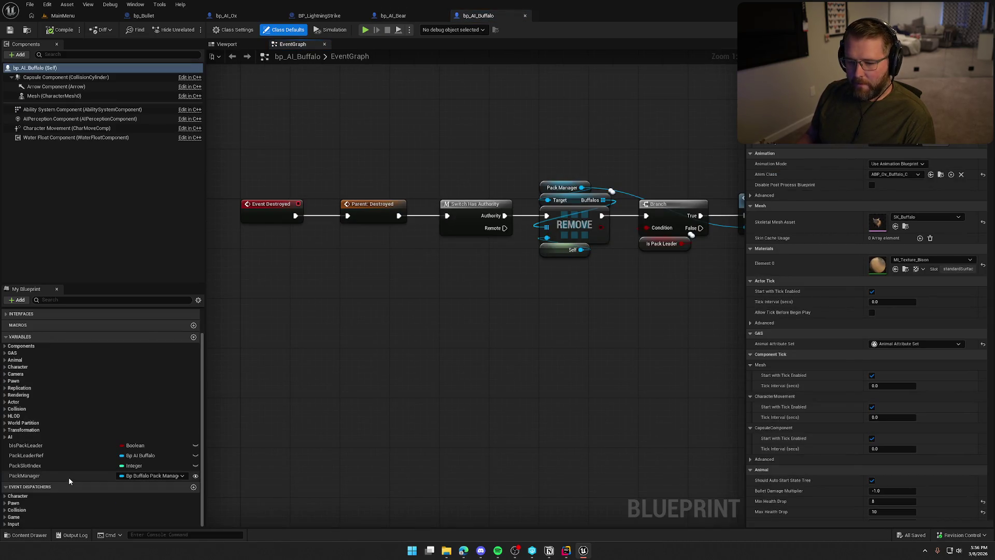
pyautogui.click(16, 360)
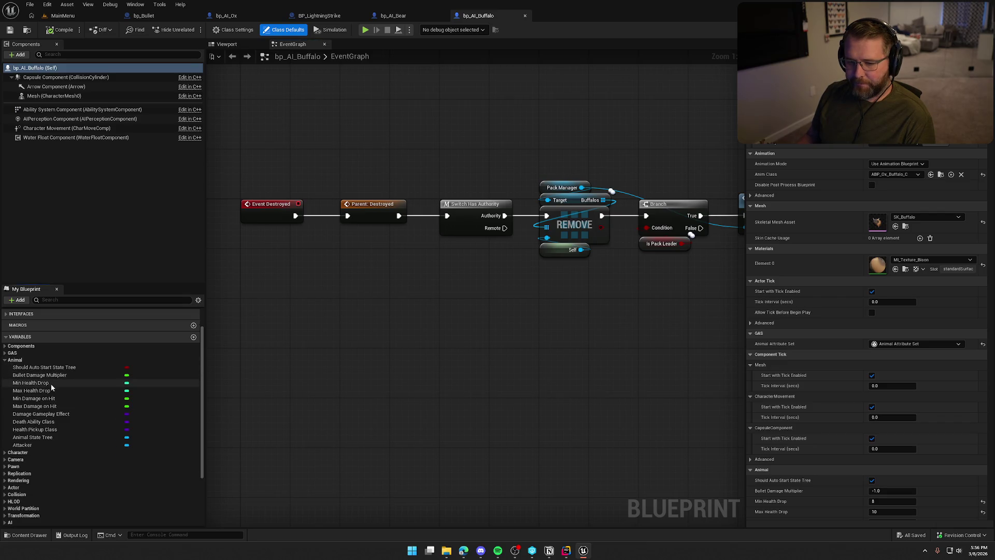
pyautogui.click(46, 375)
pyautogui.click(896, 199)
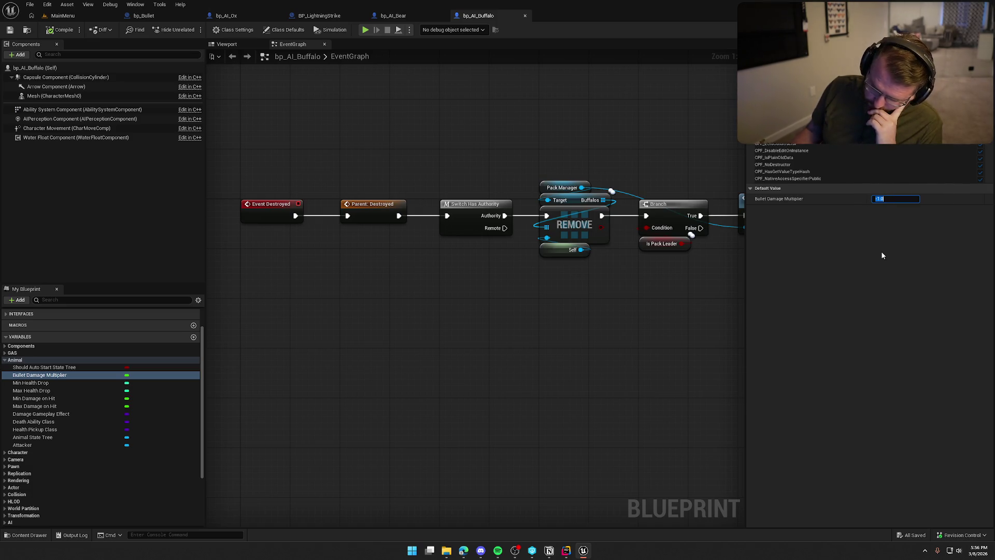
# - Set the Buffalo's multiplier to -0.25, compile, and check out and save it
pyautogui.write('-.25')
pyautogui.press('Return')
pyautogui.click(60, 30)
pyautogui.click(491, 362)
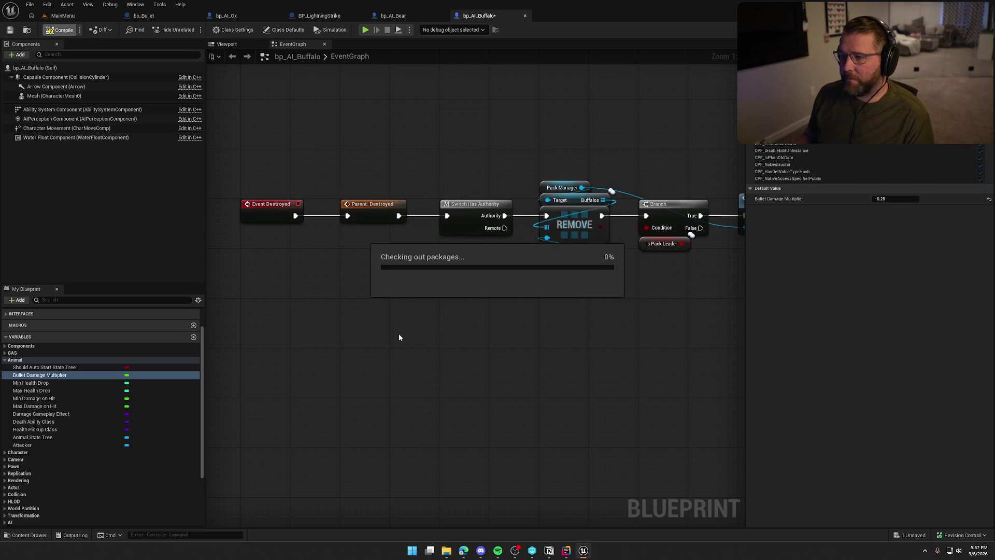
pyautogui.doubleClick(239, 397)
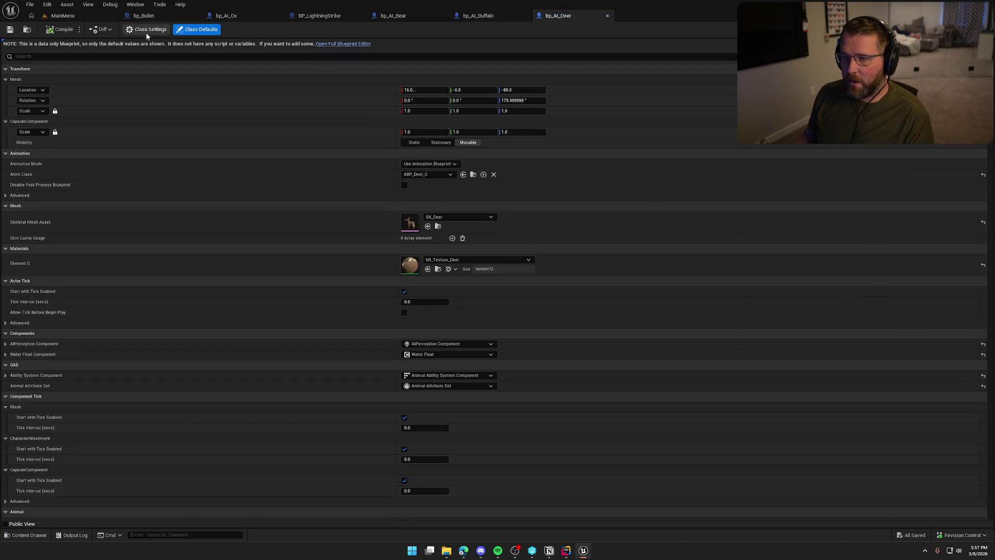
# - Set bp_AI_Deer's Bullet Damage Multiplier default to -2.0, compile, and check it out
pyautogui.click(338, 44)
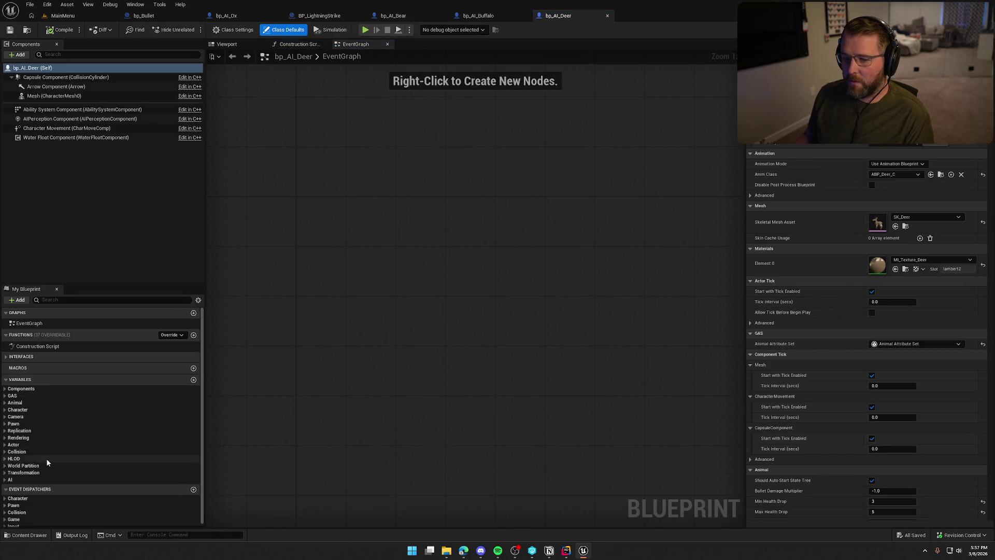
pyautogui.click(14, 403)
pyautogui.click(41, 417)
pyautogui.click(896, 199)
pyautogui.press('Return')
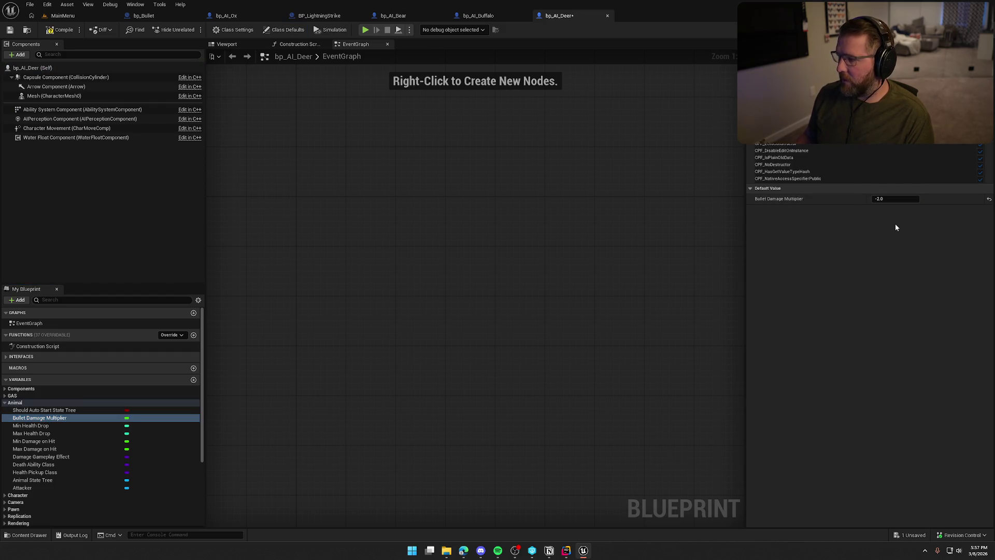
pyautogui.click(61, 29)
pyautogui.click(507, 362)
# - Set bp_AI_Snake's Bullet Damage Multiplier default to -2.0 and save it with check-out
pyautogui.hotkey('ctrl', 'space')
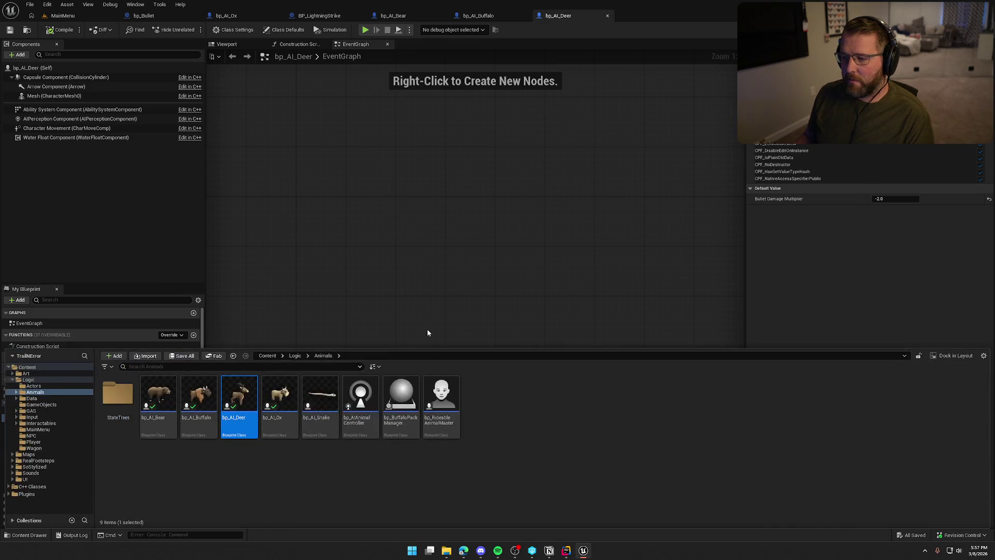
pyautogui.click(324, 393)
pyautogui.press('Return')
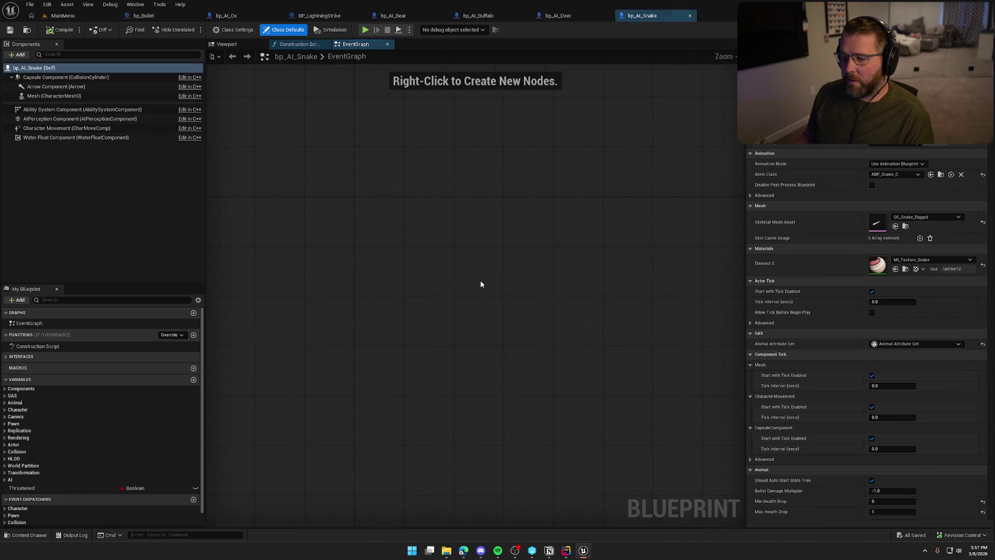
pyautogui.click(5, 403)
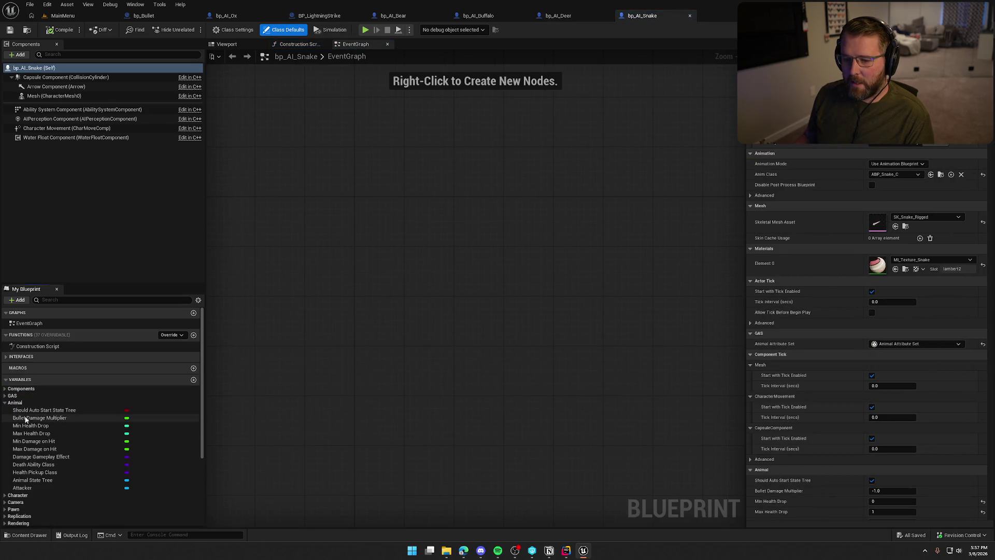
pyautogui.click(52, 418)
pyautogui.click(884, 200)
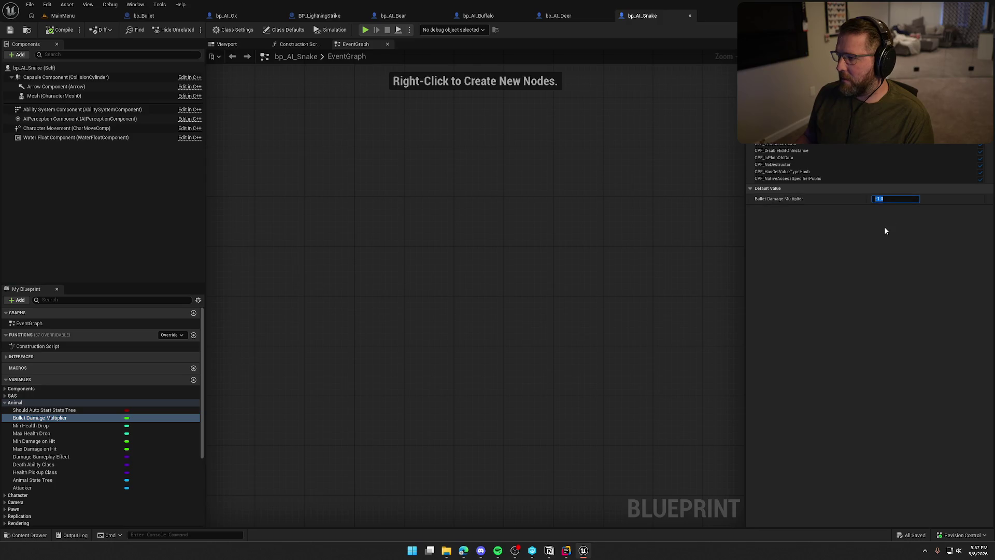
pyautogui.press('Return')
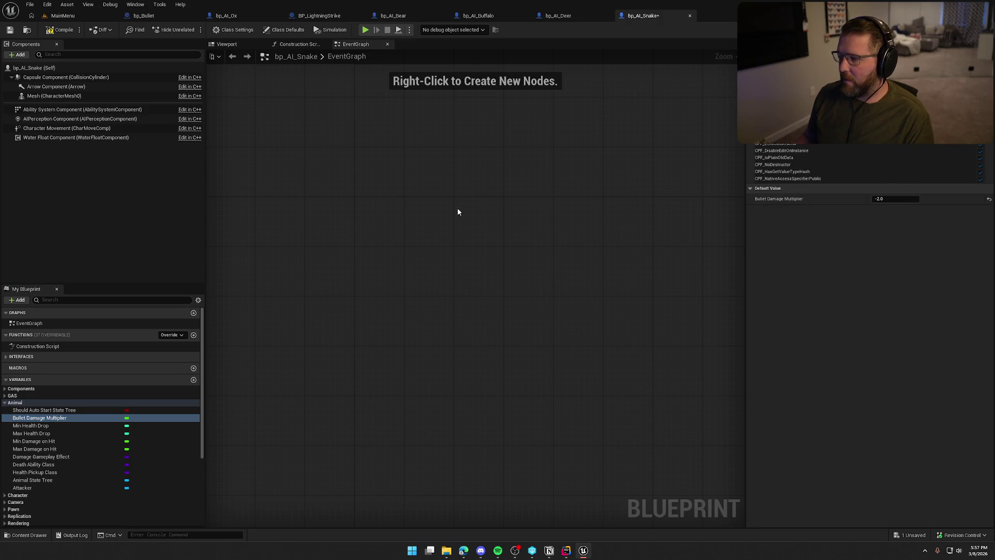
pyautogui.hotkey('ctrl', 's')
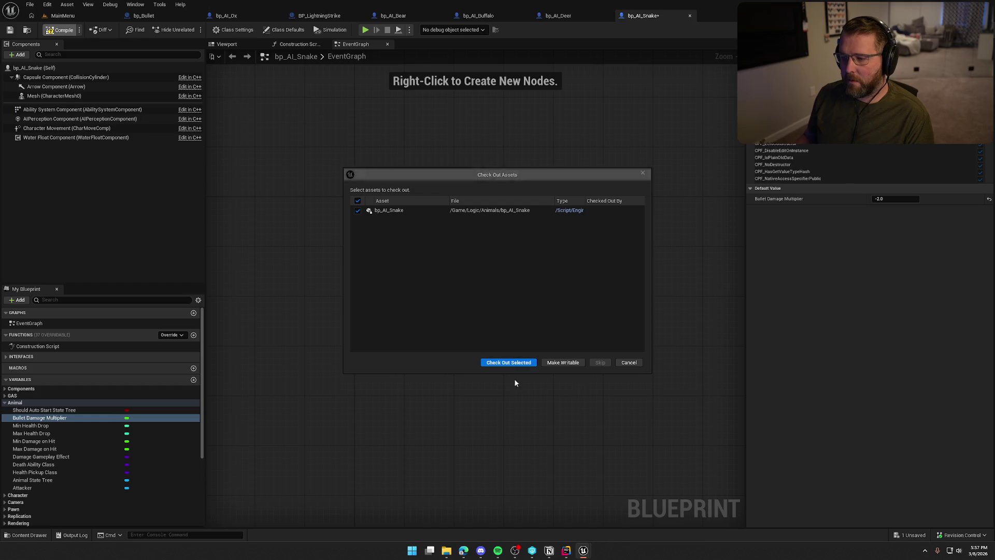
pyautogui.click(514, 365)
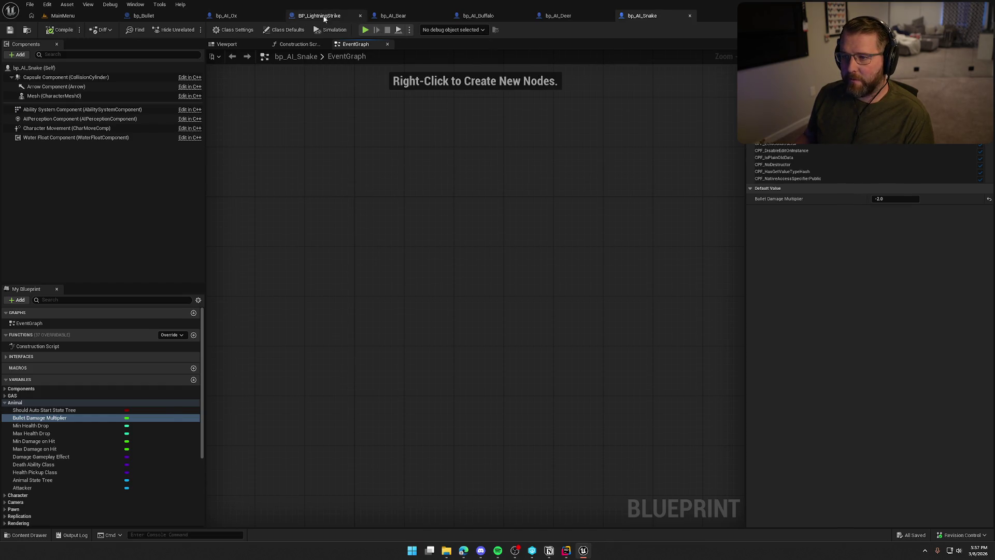
# - Inspect the lightning strike's Apply Damage node, glancing at the Ox's main event graph
pyautogui.moveTo(321, 15); pyautogui.dragTo(285, 17)
pyautogui.moveTo(512, 212); pyautogui.dragTo(213, 193)
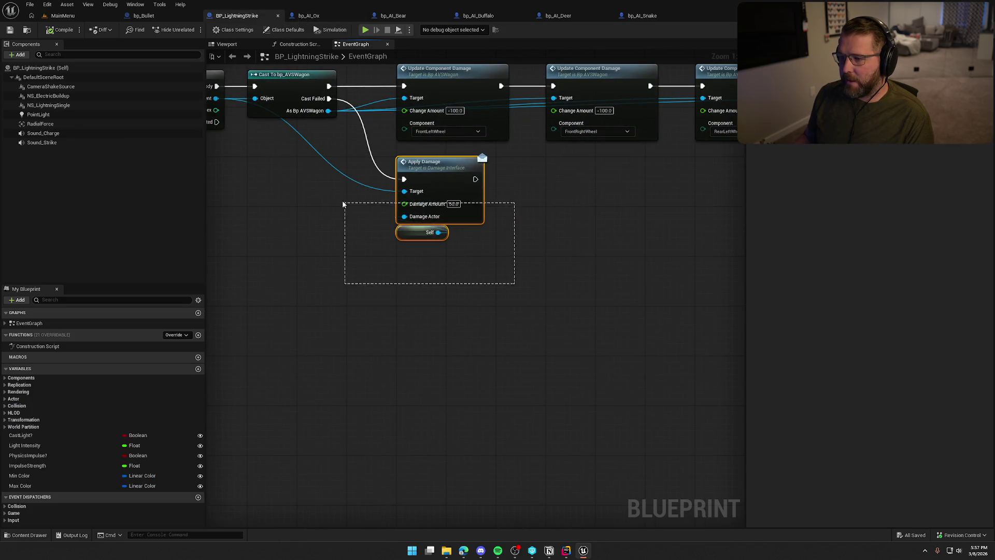
pyautogui.moveTo(580, 349); pyautogui.dragTo(362, 223)
pyautogui.click(362, 223)
pyautogui.click(309, 15)
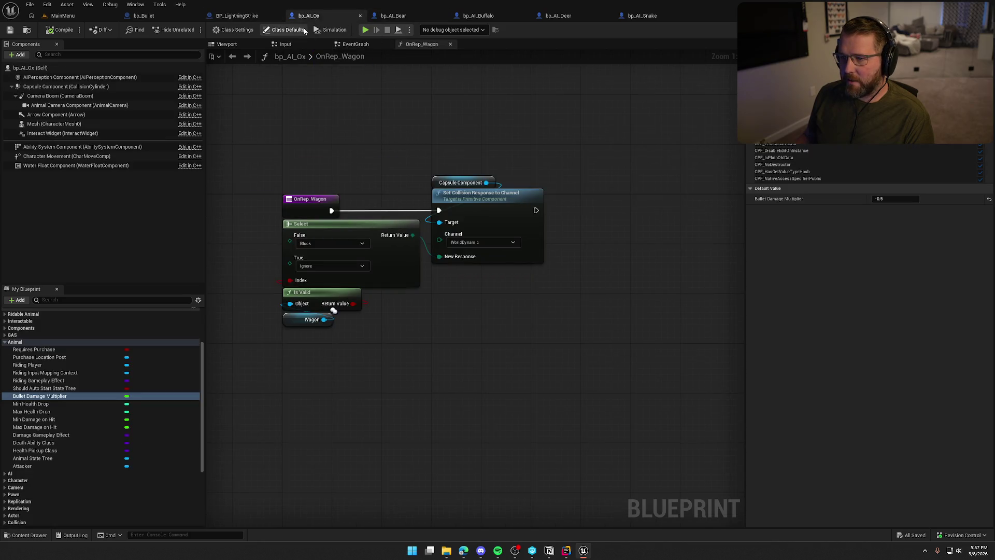
pyautogui.click(363, 44)
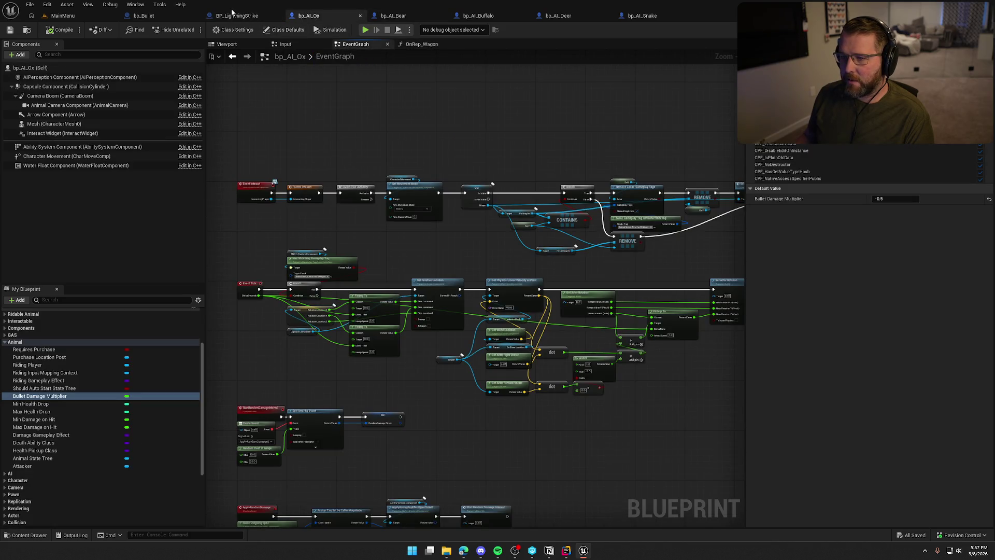
pyautogui.click(237, 15)
pyautogui.moveTo(606, 329); pyautogui.dragTo(403, 210)
pyautogui.click(637, 68)
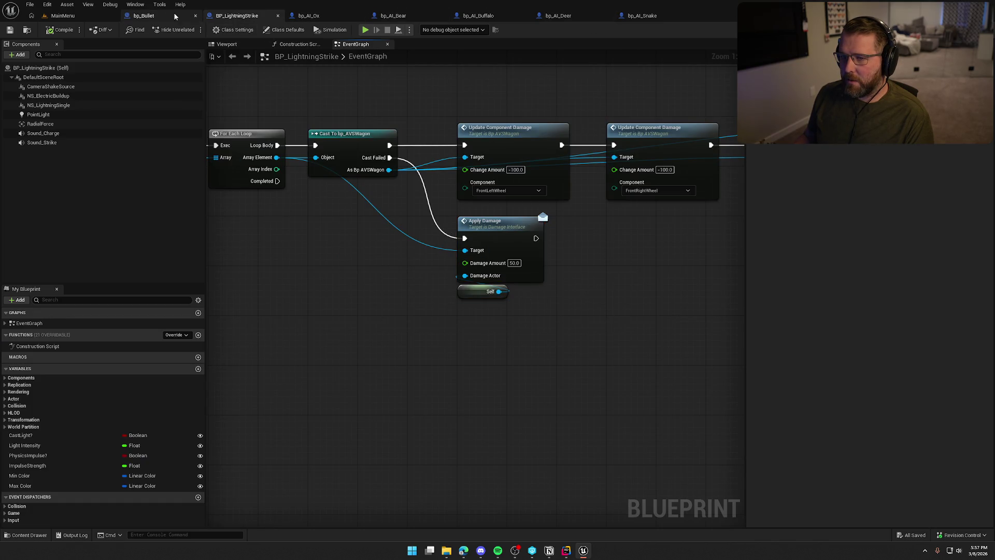
# - Compare the bullet blueprint's damage, then select the lightning's Make Array and Sphere Overlap Actors nodes
pyautogui.click(158, 16)
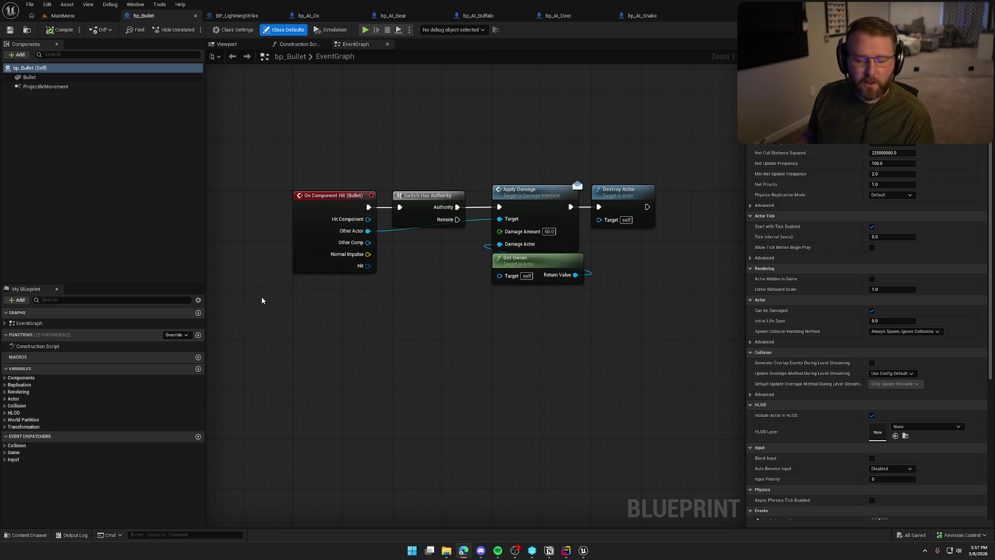
pyautogui.click(247, 16)
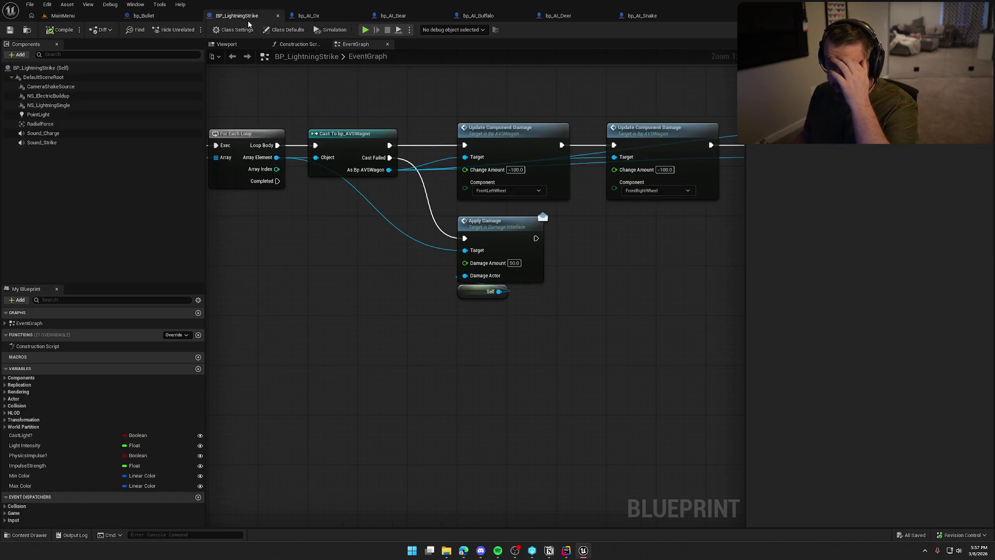
pyautogui.moveTo(363, 306); pyautogui.dragTo(767, 317)
pyautogui.moveTo(573, 308)
pyautogui.mouseDown()
pyautogui.moveTo(301, 208)
pyautogui.moveTo(298, 221)
pyautogui.mouseUp()
pyautogui.moveTo(540, 337)
pyautogui.mouseDown()
pyautogui.moveTo(341, 225)
pyautogui.moveTo(285, 215)
pyautogui.mouseUp()
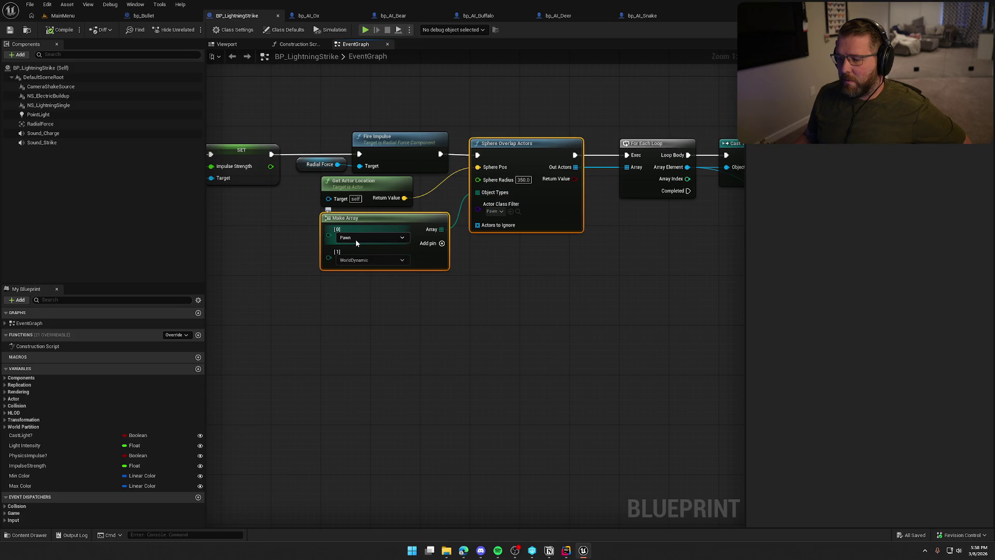
# - Check the Ox's Capsule Component and Mesh collision settings in Details
pyautogui.click(309, 15)
pyautogui.click(59, 86)
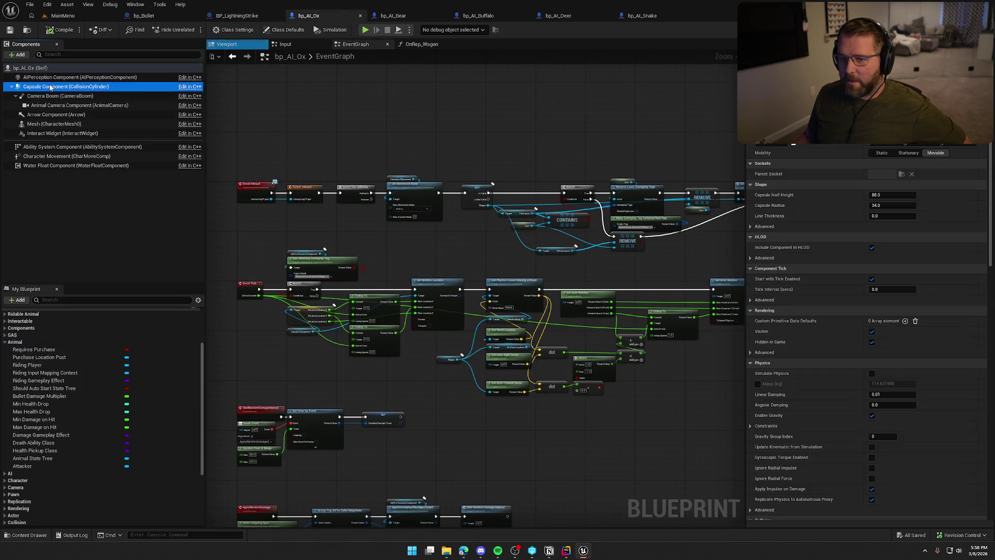
pyautogui.scroll(-10, 809, 358)
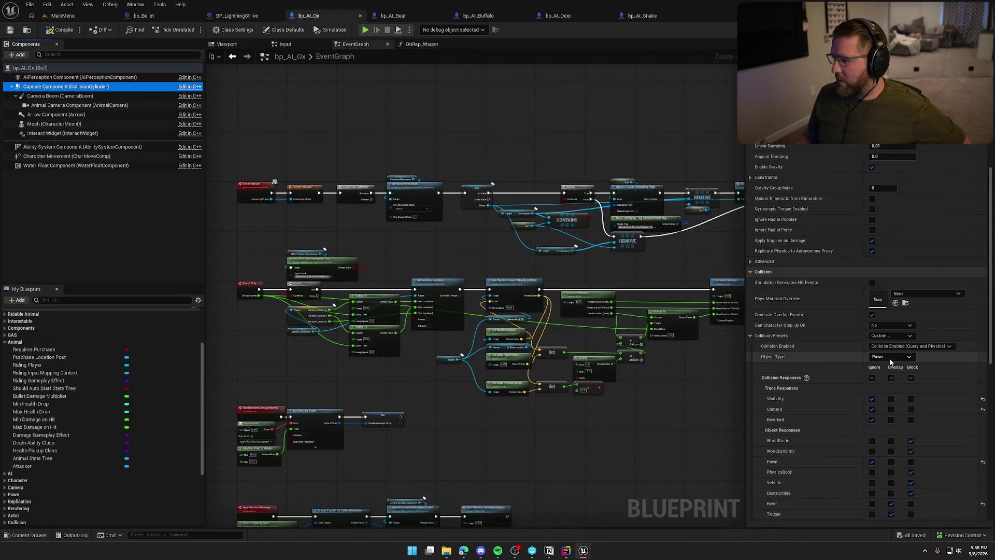
pyautogui.click(55, 124)
pyautogui.scroll(-2, 828, 368)
pyautogui.click(426, 166)
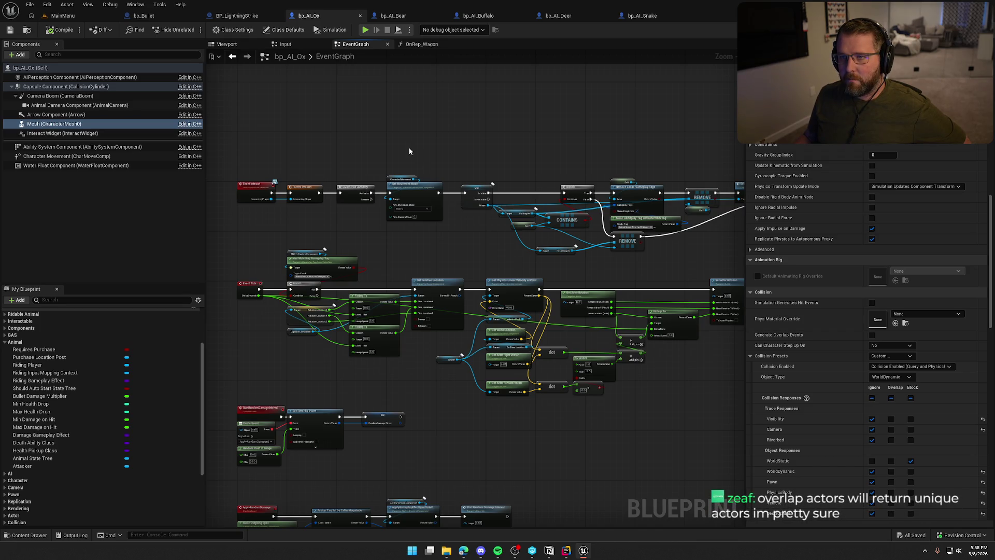
# - Return to the lightning strike's Apply Damage node and select it with its Self input
pyautogui.click(237, 15)
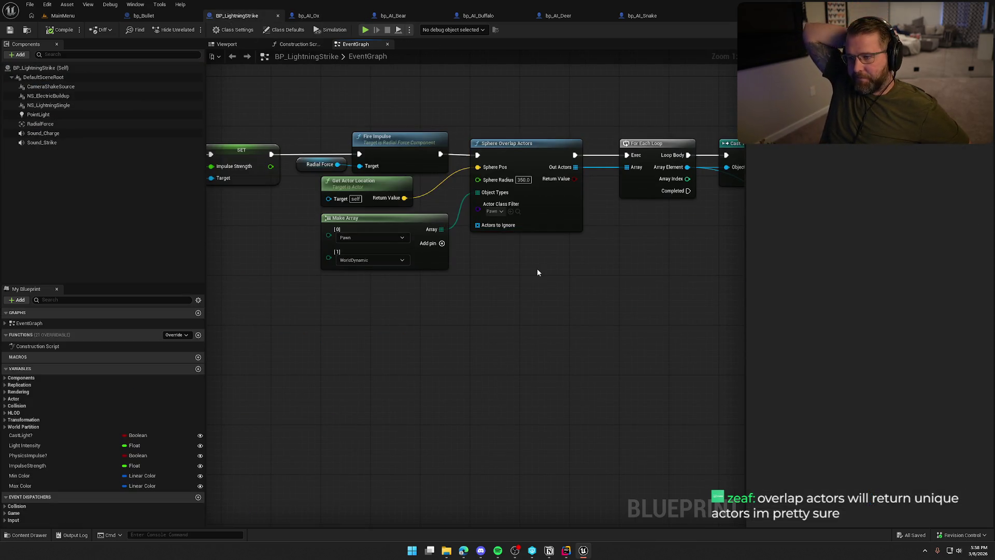
pyautogui.moveTo(538, 272)
pyautogui.mouseDown()
pyautogui.moveTo(481, 309)
pyautogui.moveTo(363, 202)
pyautogui.mouseUp()
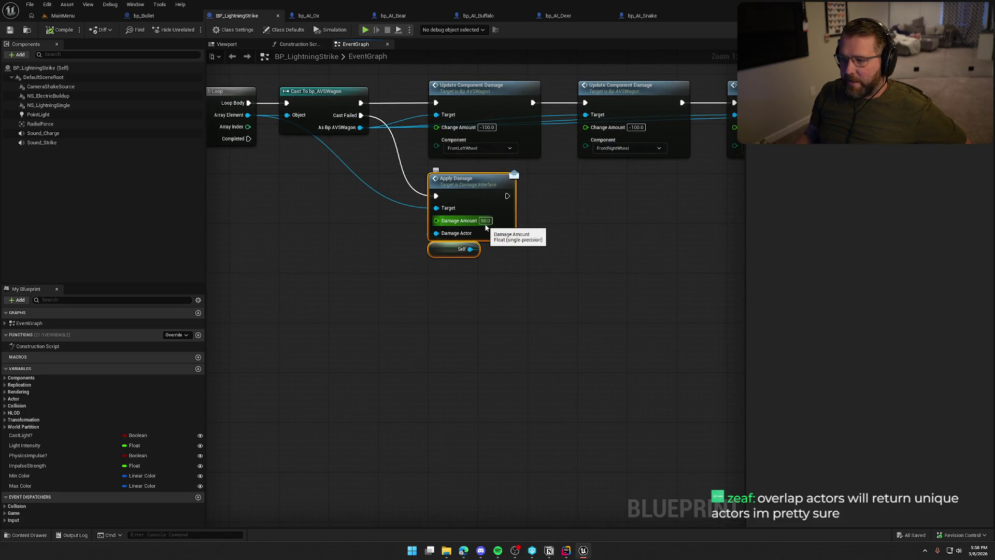
pyautogui.moveTo(518, 256)
pyautogui.mouseDown()
pyautogui.moveTo(366, 171)
pyautogui.moveTo(366, 243)
pyautogui.moveTo(387, 249)
pyautogui.mouseUp()
pyautogui.click(566, 551)
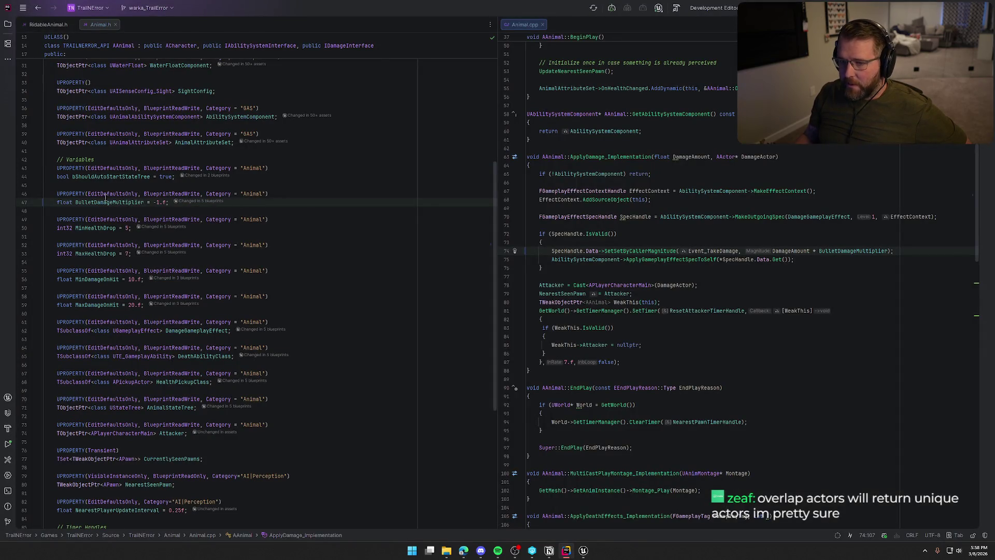
pyautogui.moveTo(101, 199)
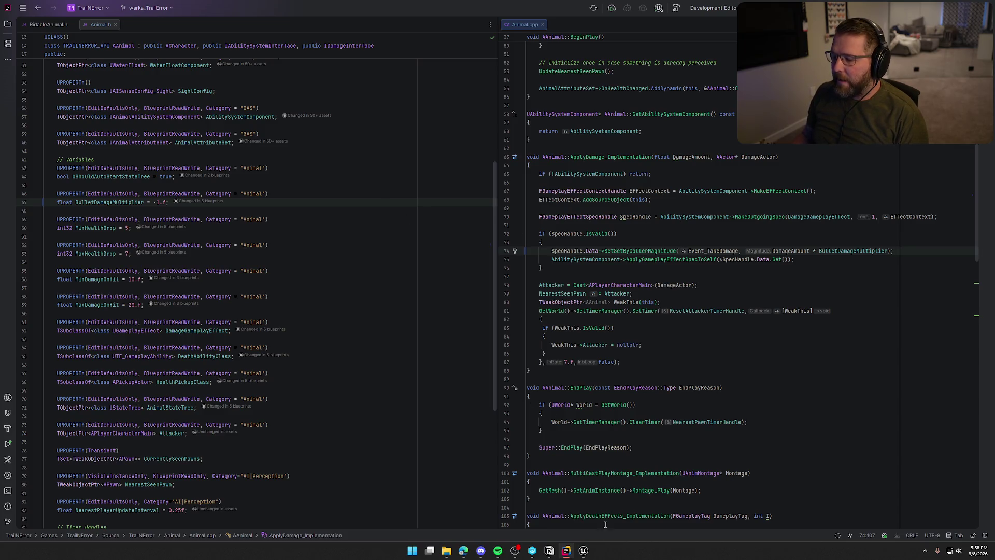
pyautogui.moveTo(592, 554)
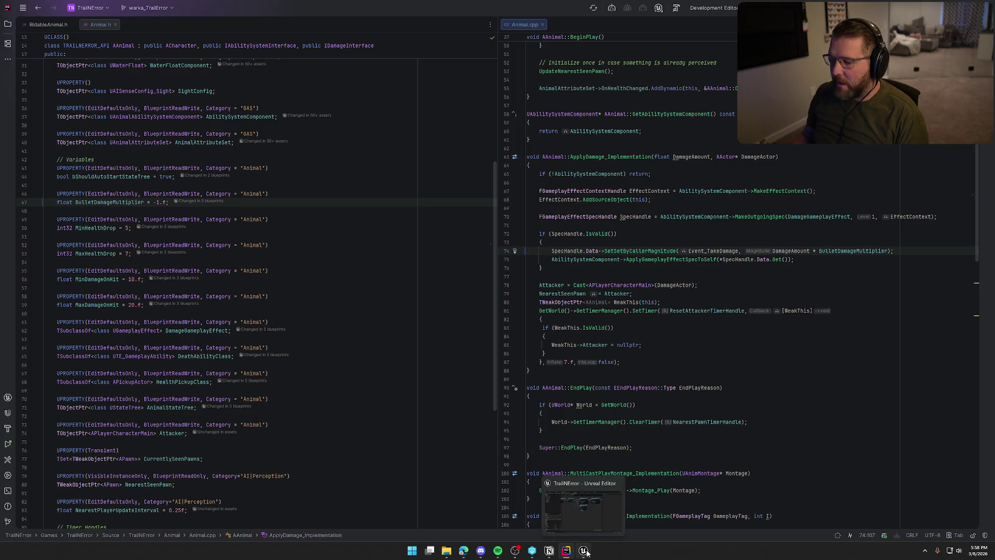
pyautogui.click(587, 554)
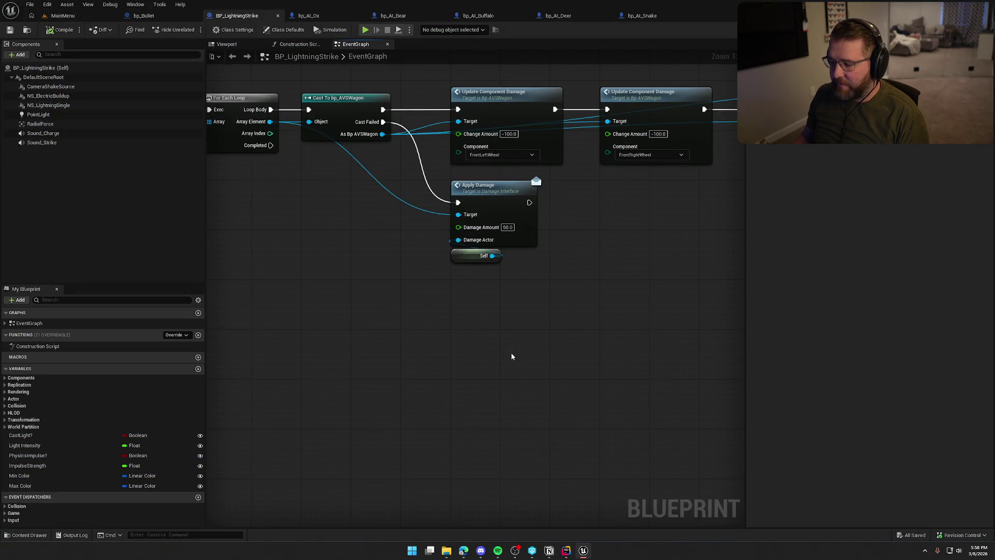
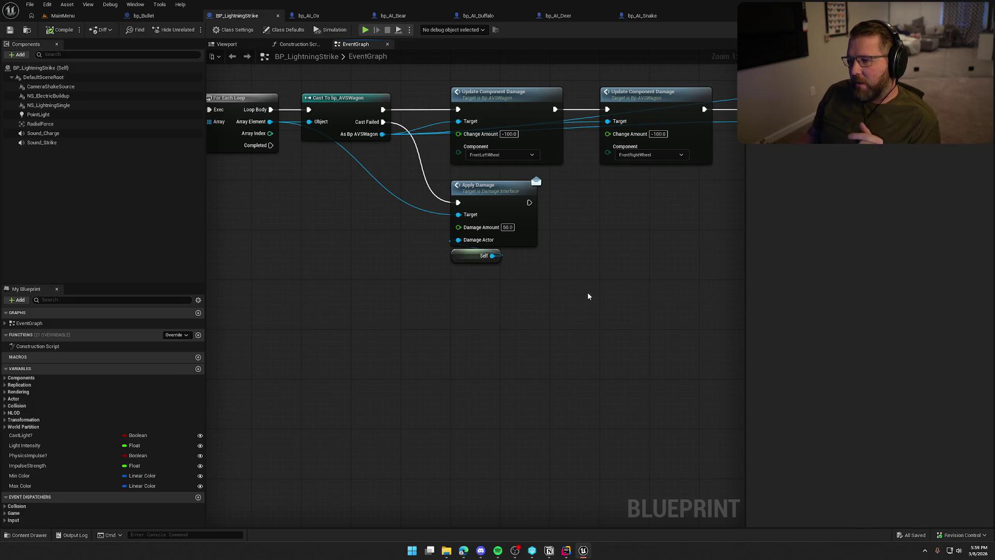
# - Look over the Apply Damage nodes, then switch to bp_AI_Ox and view its Bullet Damage Multiplier default
pyautogui.moveTo(588, 296); pyautogui.dragTo(371, 196)
pyautogui.click(375, 294)
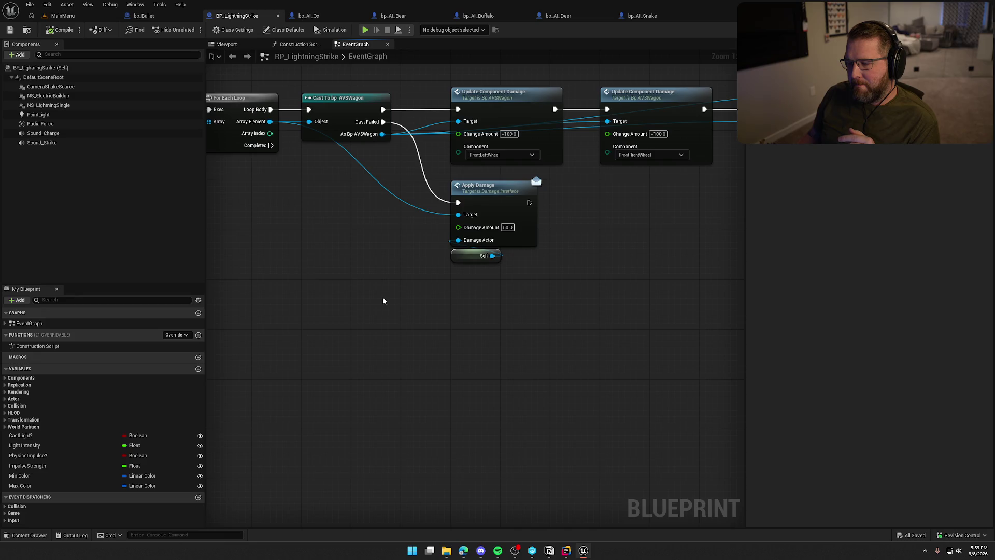
pyautogui.click(309, 15)
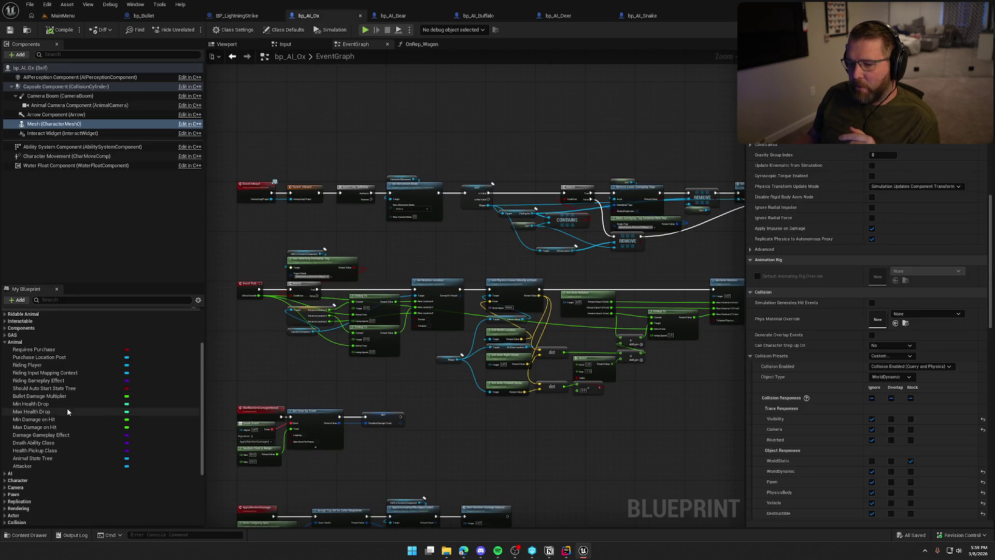
pyautogui.click(60, 397)
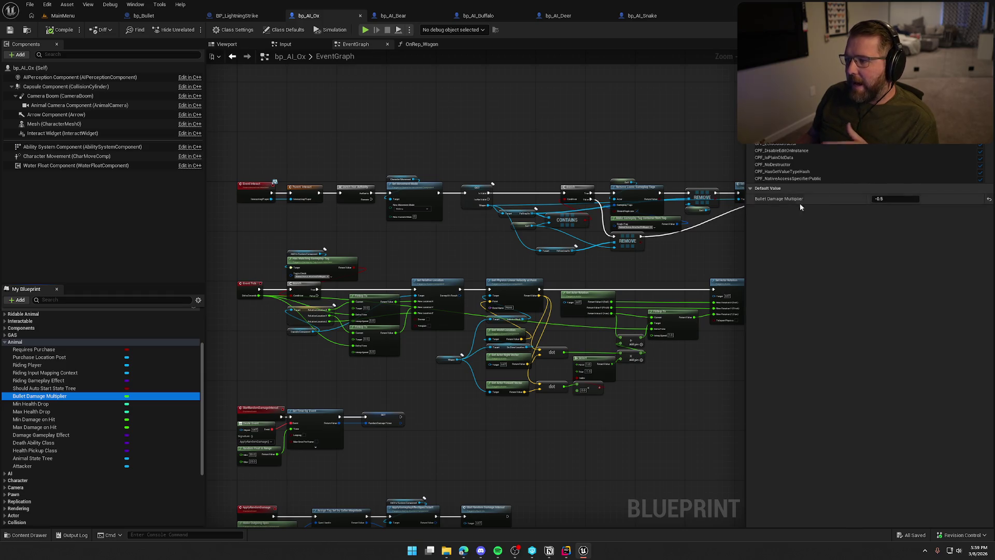
# - Switch back to the BP_LightningStrike blueprint's event graph
pyautogui.click(237, 15)
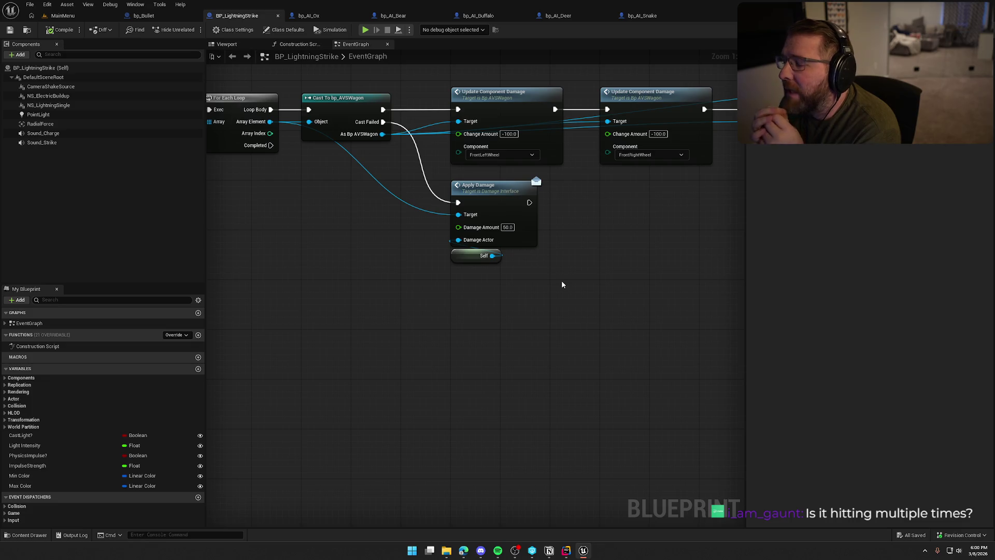
# - Pan to the Sphere Overlap Actors and Make Array nodes and inspect them by selecting them
pyautogui.moveTo(425, 229)
pyautogui.mouseDown()
pyautogui.moveTo(595, 256)
pyautogui.moveTo(642, 252)
pyautogui.mouseUp()
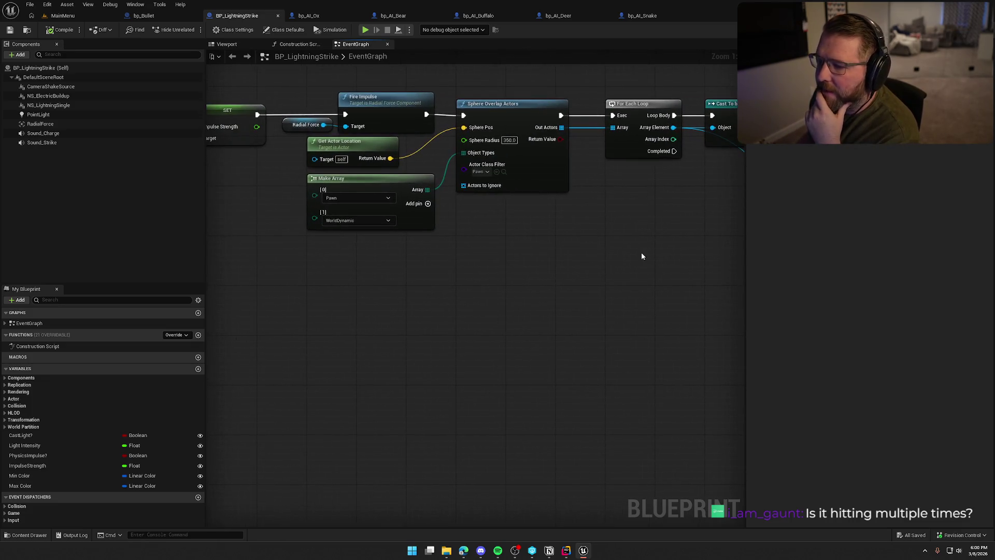
pyautogui.moveTo(538, 253); pyautogui.dragTo(448, 90)
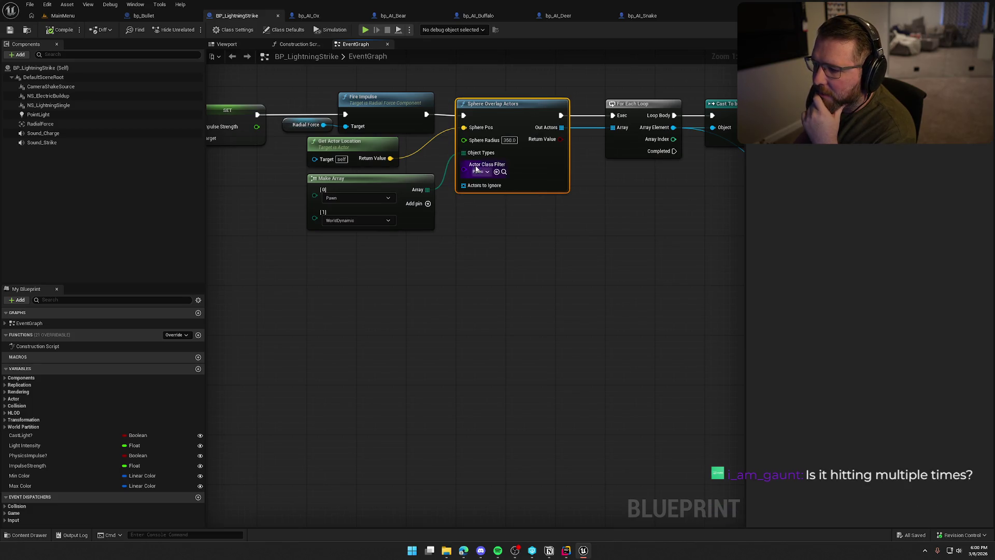
pyautogui.moveTo(487, 240)
pyautogui.mouseDown()
pyautogui.moveTo(364, 212)
pyautogui.moveTo(306, 173)
pyautogui.mouseUp()
pyautogui.moveTo(502, 272); pyautogui.dragTo(282, 207)
pyautogui.click(383, 289)
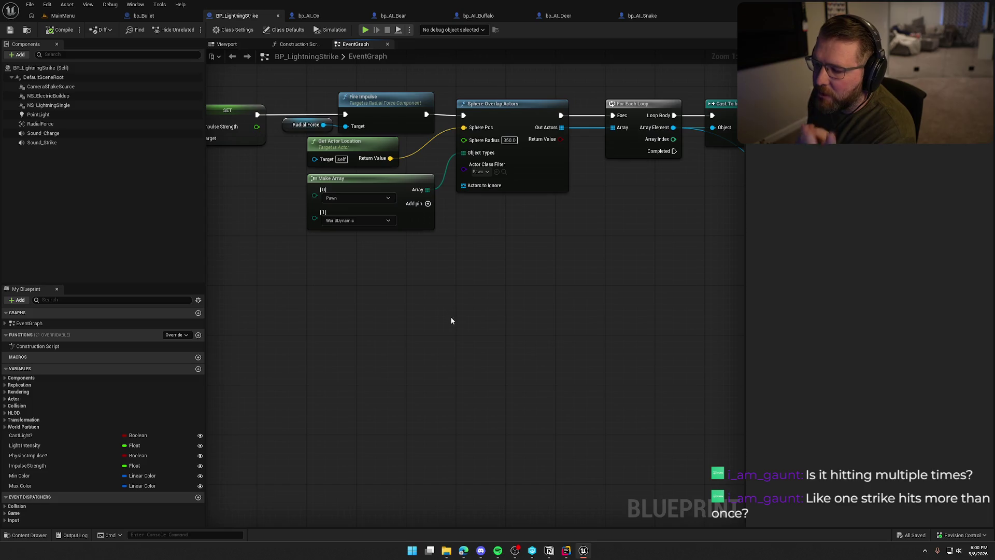
# - Review the Cast To bp_AVSWagon and Apply Damage nodes, then switch to the MainMenu level
pyautogui.moveTo(562, 265)
pyautogui.mouseDown()
pyautogui.moveTo(485, 240)
pyautogui.moveTo(453, 241)
pyautogui.mouseUp()
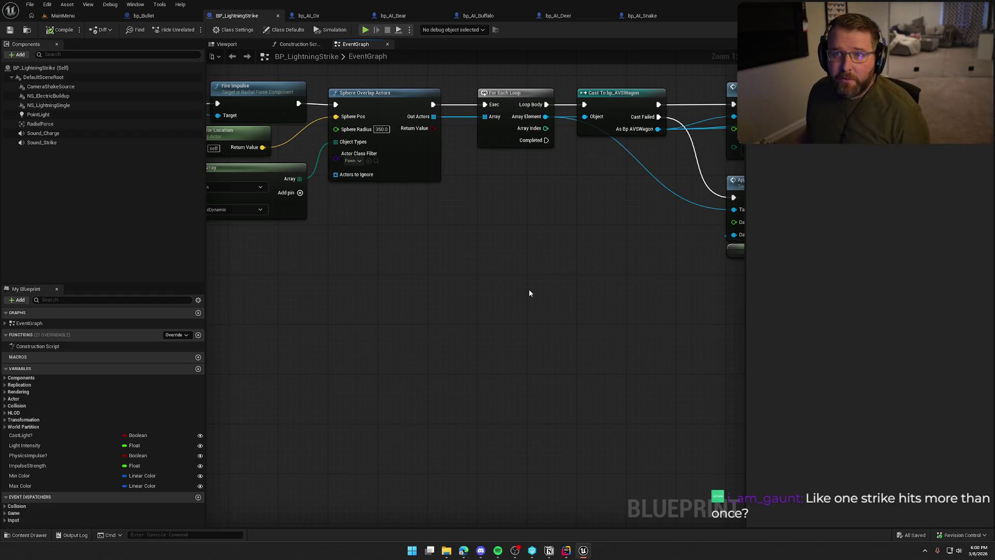
pyautogui.moveTo(559, 294)
pyautogui.mouseDown()
pyautogui.moveTo(698, 253)
pyautogui.moveTo(456, 300)
pyautogui.mouseUp()
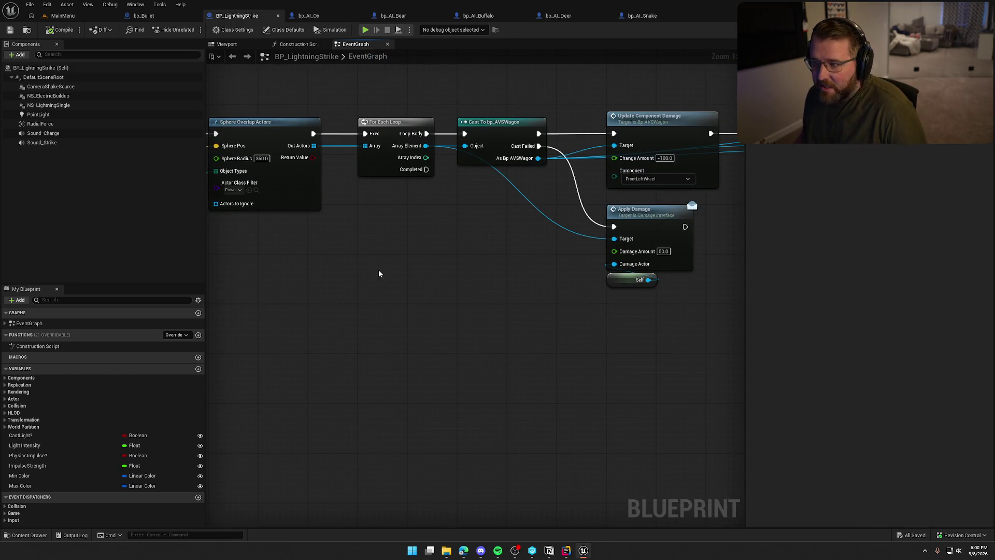
pyautogui.moveTo(565, 322); pyautogui.dragTo(399, 210)
pyautogui.click(406, 235)
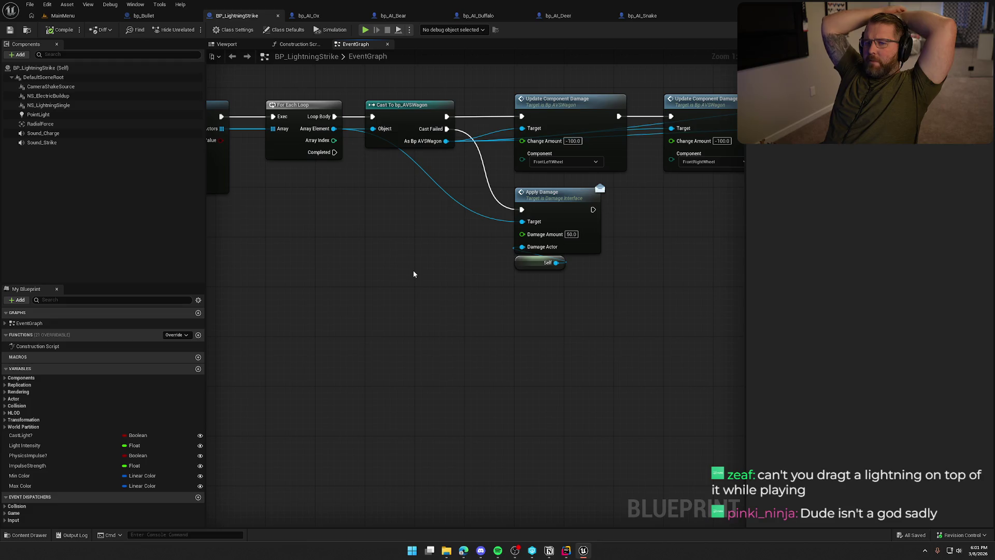
pyautogui.click(60, 15)
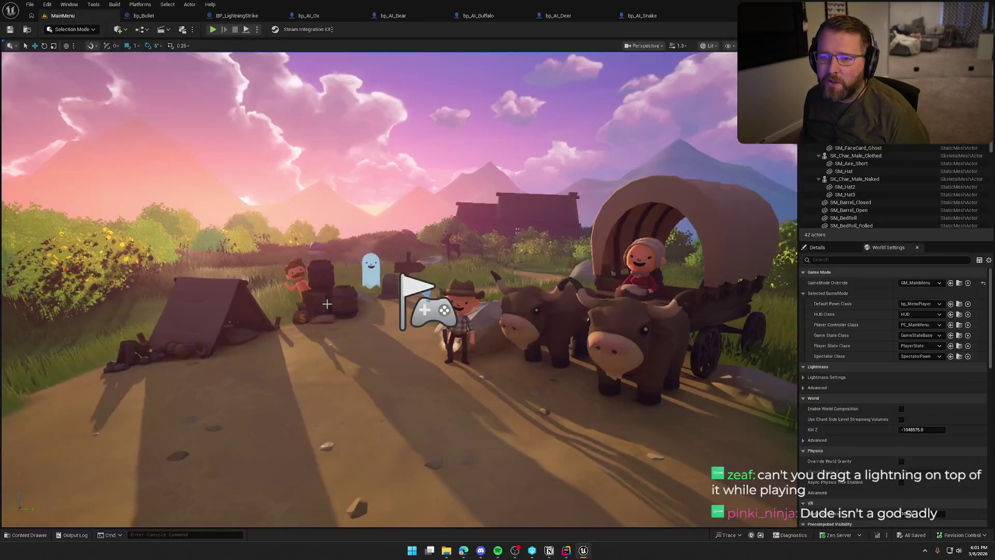
# - Open TrailMap from the Maps folder, fly toward the tree and wagons, and start Play in Editor
pyautogui.hotkey('ctrl', 'space')
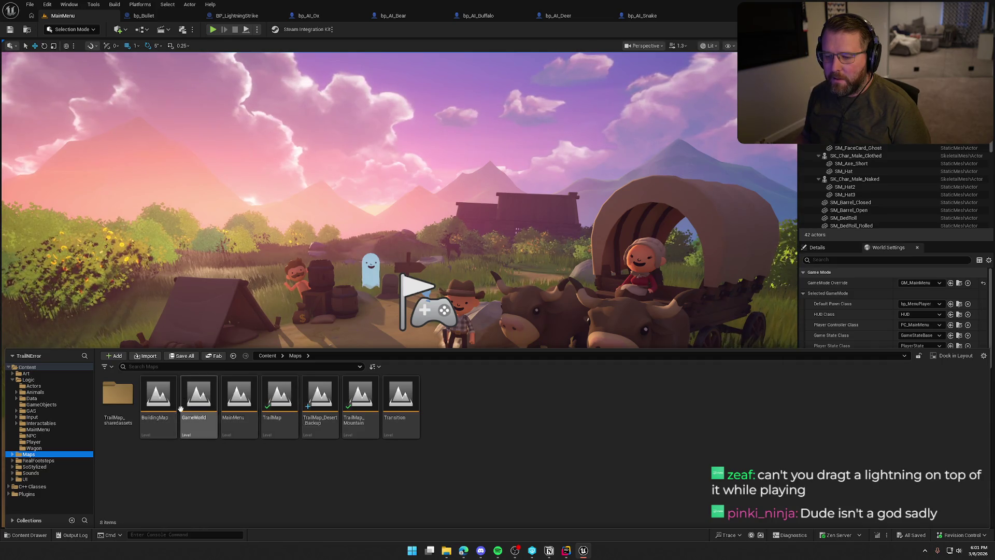
pyautogui.doubleClick(280, 399)
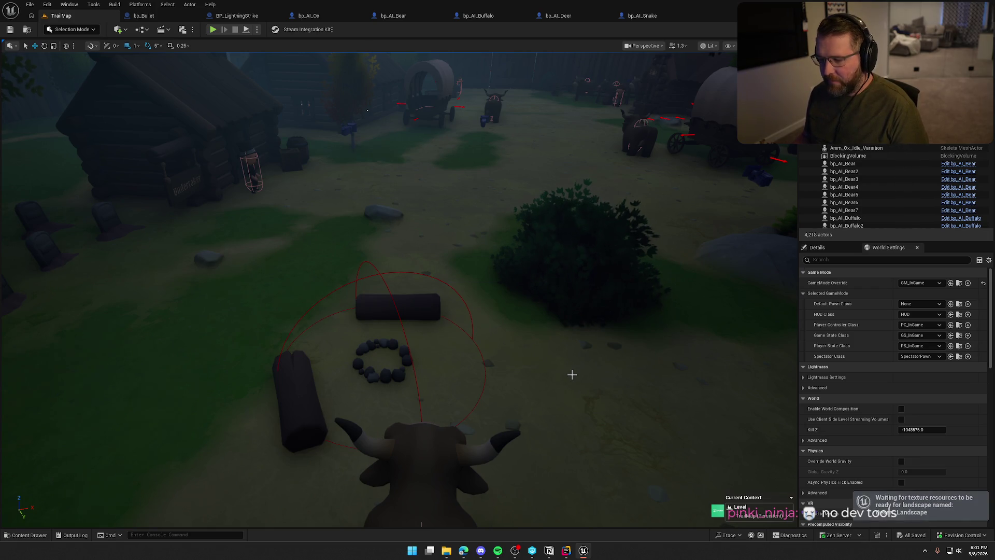
pyautogui.moveTo(587, 356)
pyautogui.mouseDown()
pyautogui.moveTo(574, 329)
pyautogui.moveTo(649, 227)
pyautogui.moveTo(638, 289)
pyautogui.moveTo(668, 213)
pyautogui.moveTo(669, 259)
pyautogui.mouseUp()
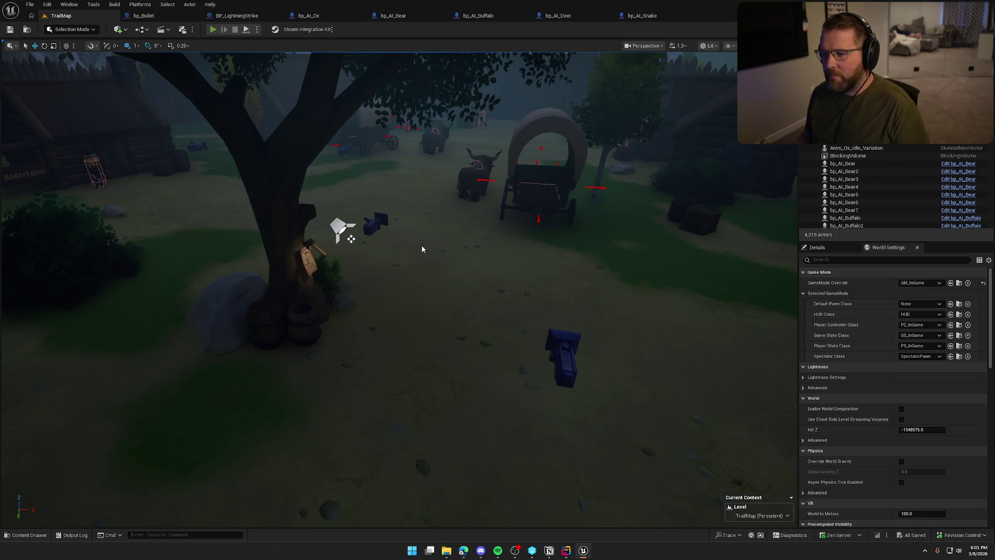
pyautogui.hotkey('alt', 'p')
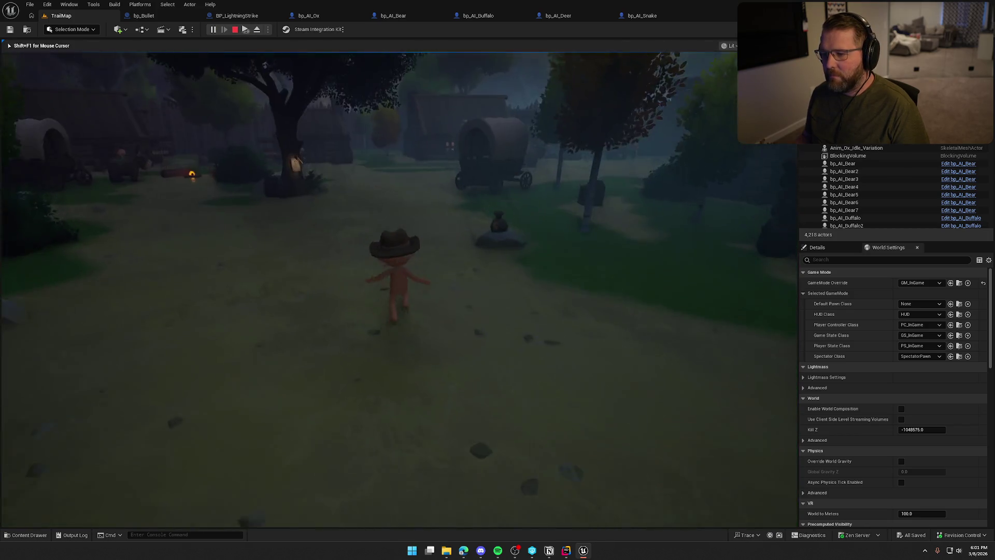
# - Run the character forward and toward the ox in the TrailMap play session
pyautogui.press('w')
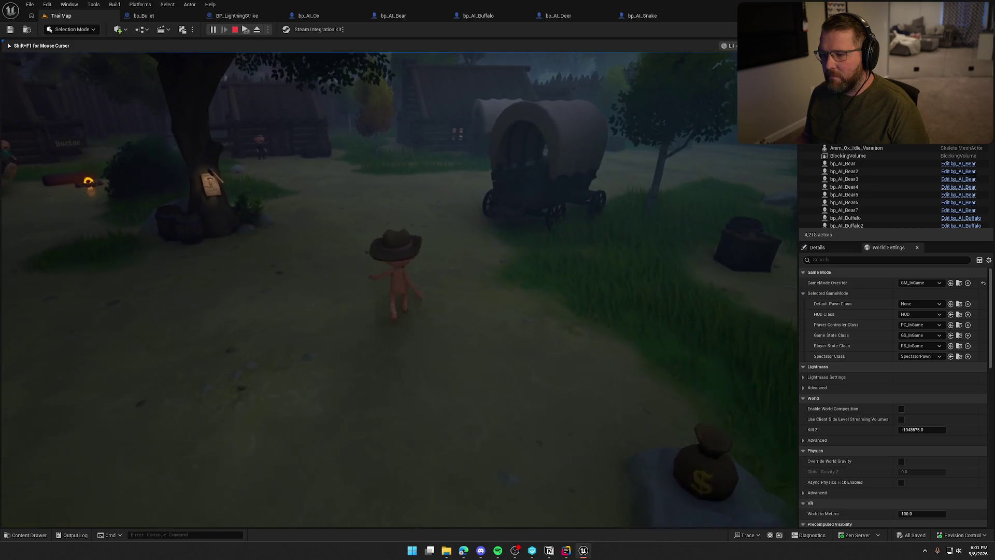
pyautogui.press('w')
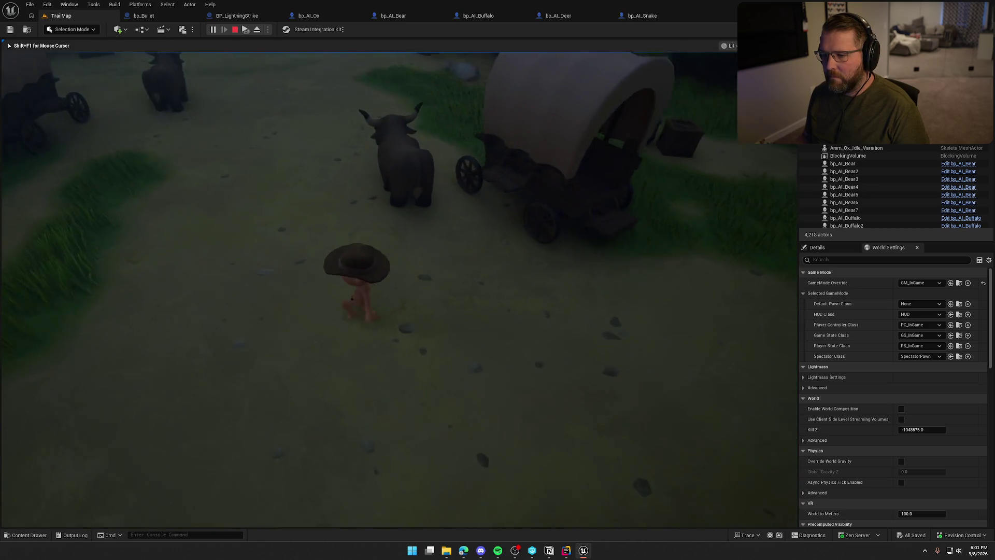
pyautogui.press('w')
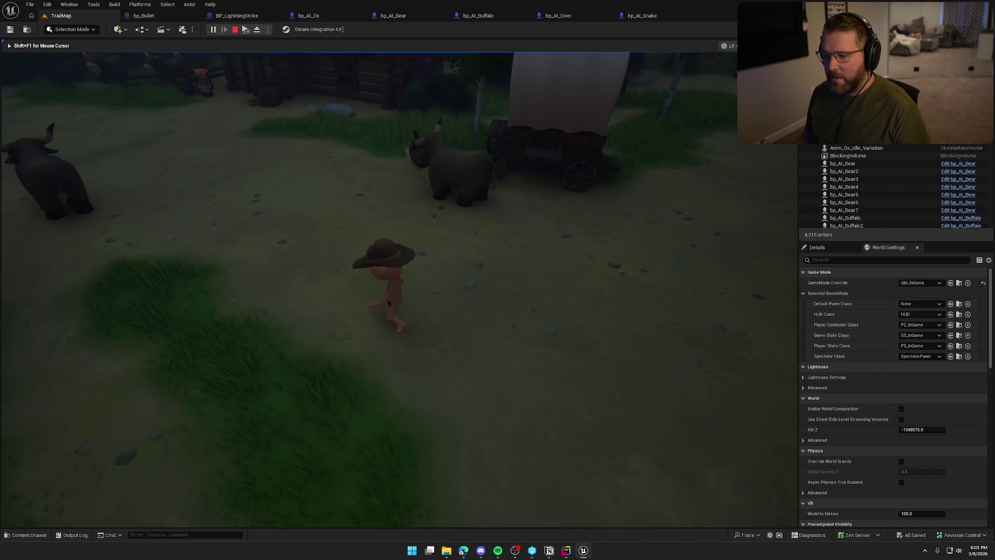
pyautogui.press('super')
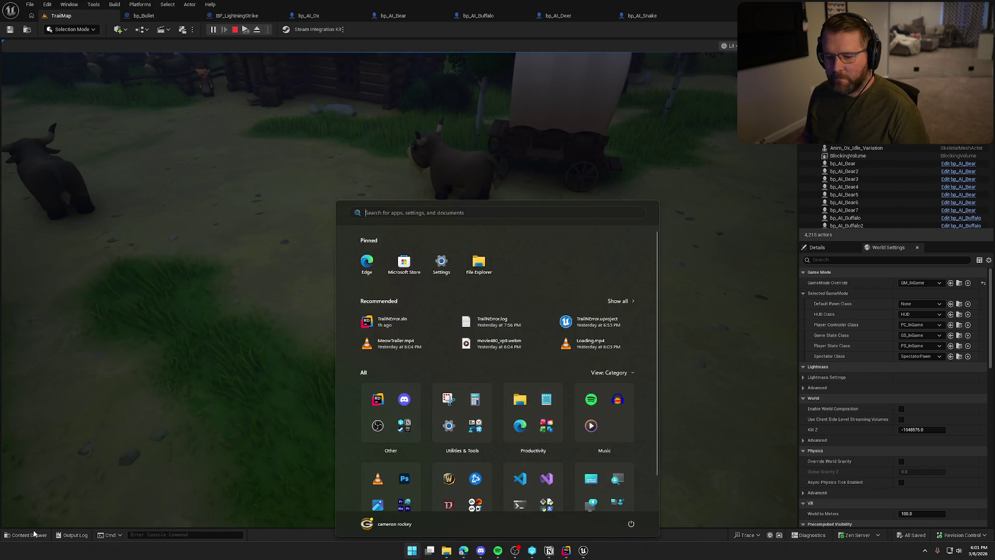
# - Search 'ligh', reveal BP_LightningStrike in its SoStylized Effects folder, then return to TrailMap
pyautogui.click(33, 534)
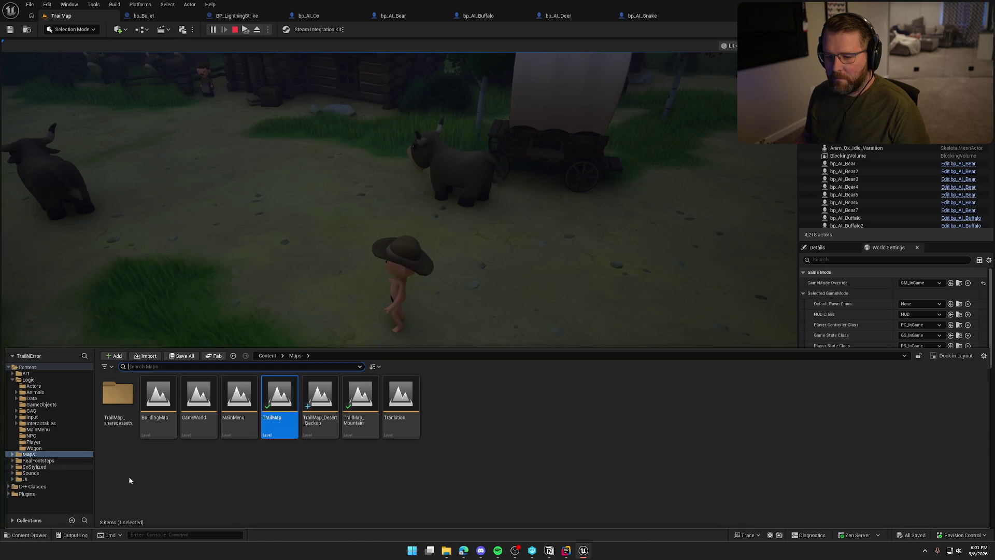
pyautogui.hotkey('ctrl', 'p')
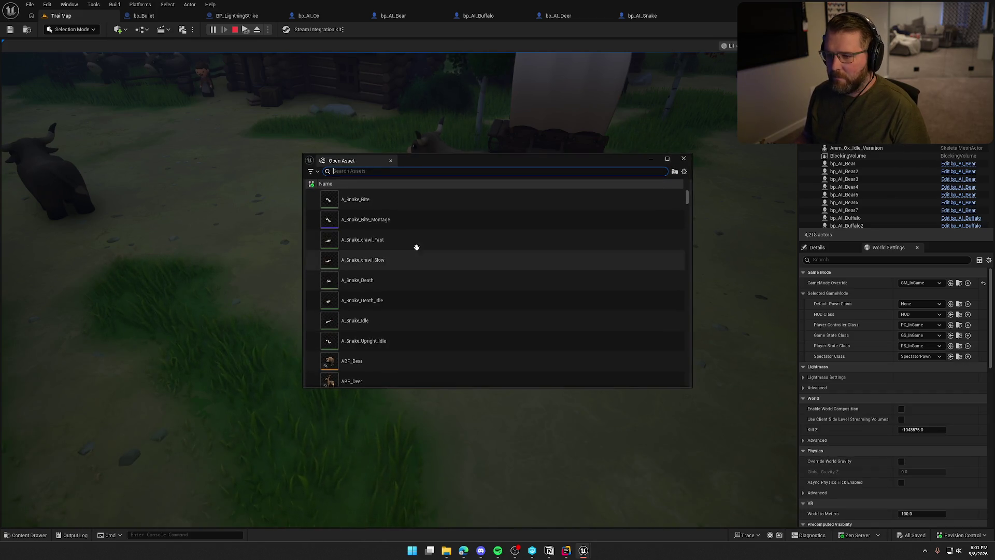
pyautogui.write('ligh')
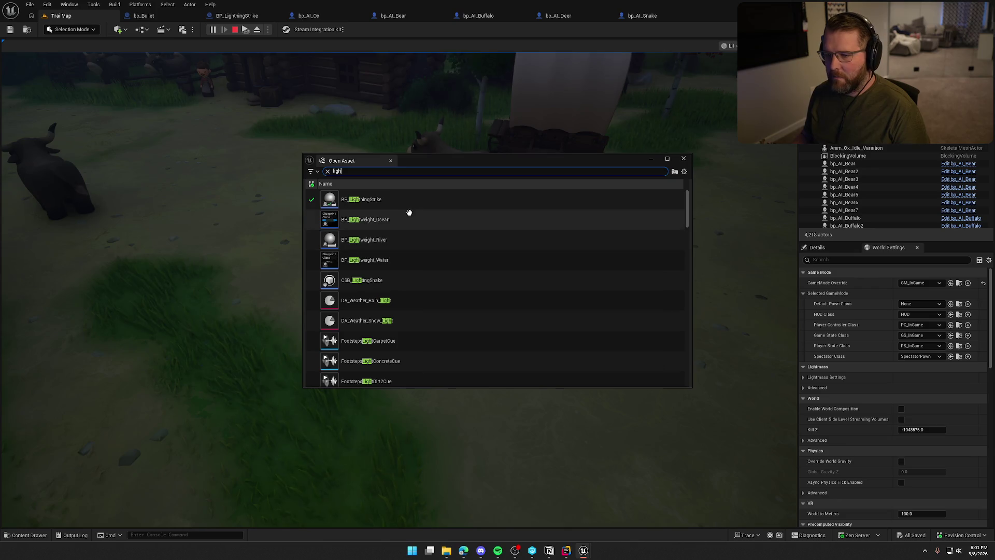
pyautogui.click(406, 199)
pyautogui.hotkey('ctrl', 'b')
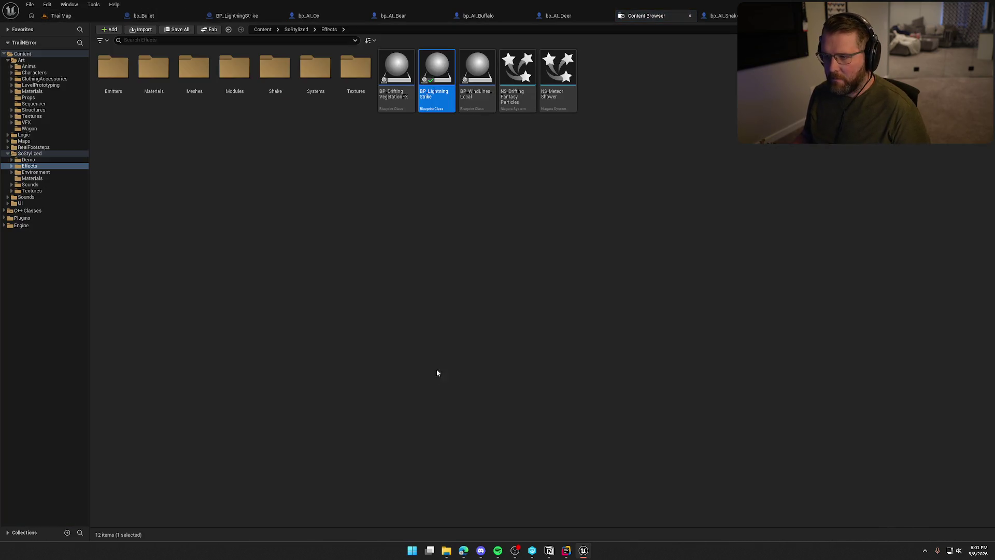
pyautogui.middleClick(645, 16)
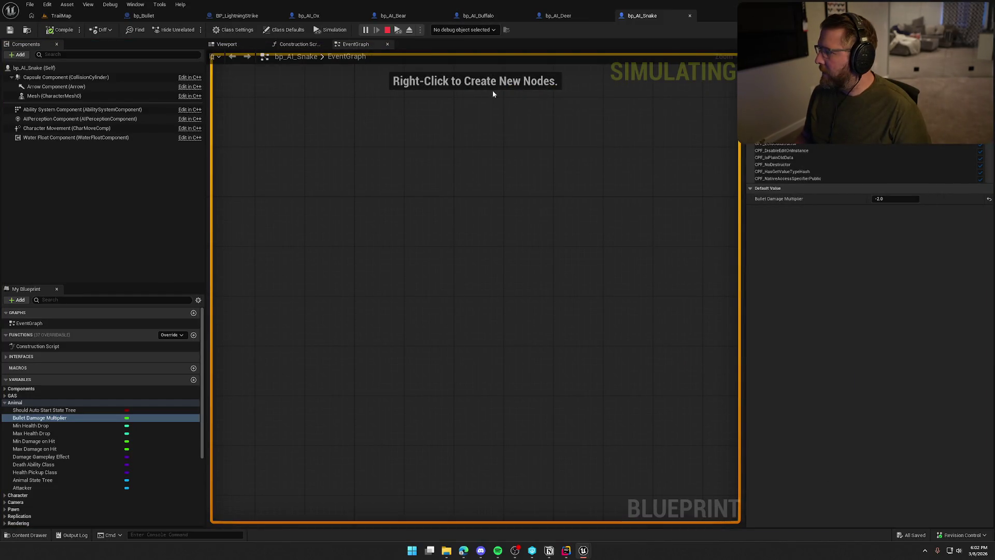
pyautogui.hotkey('ctrl', 'Tab')
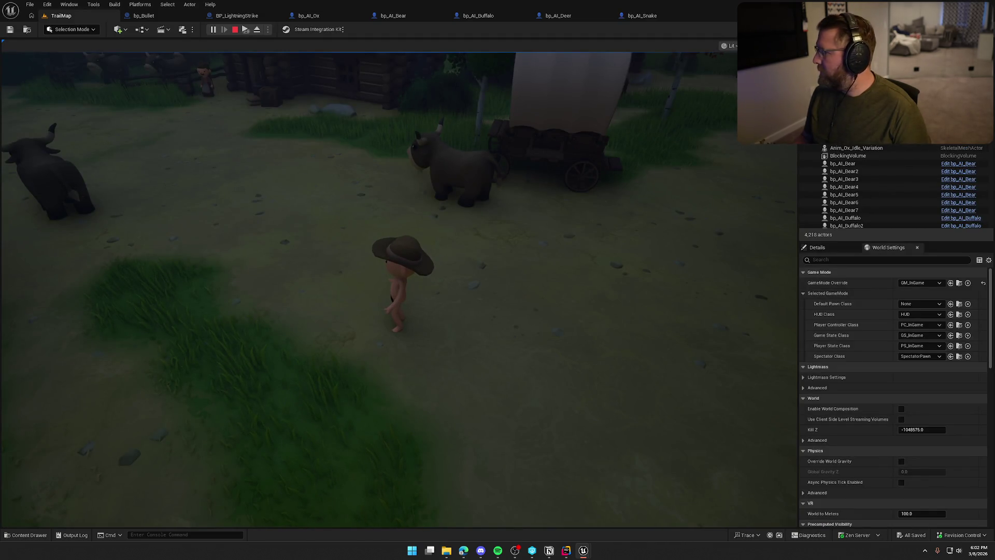
# - Strike lightning at the ox's feet and move the character toward the stable
pyautogui.click(454, 188)
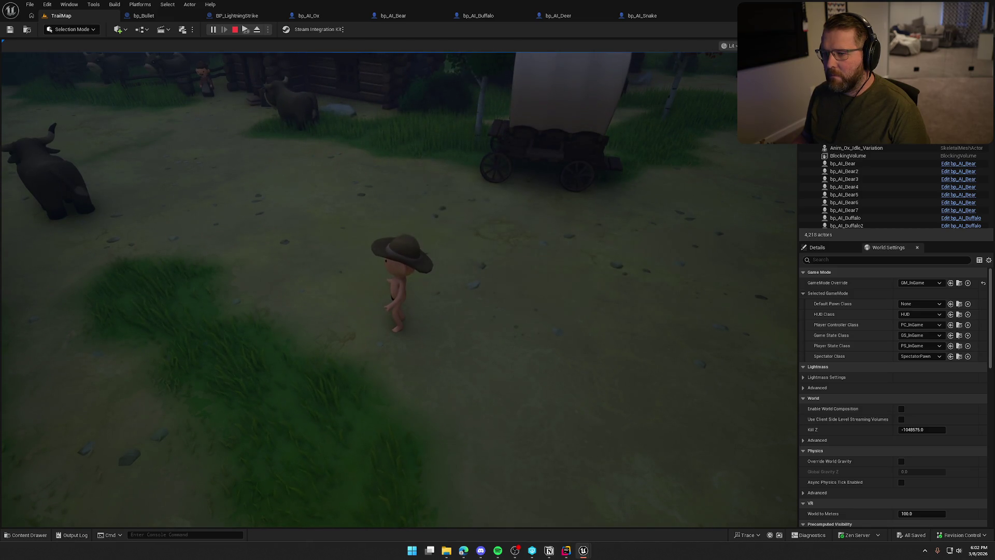
pyautogui.click(399, 290)
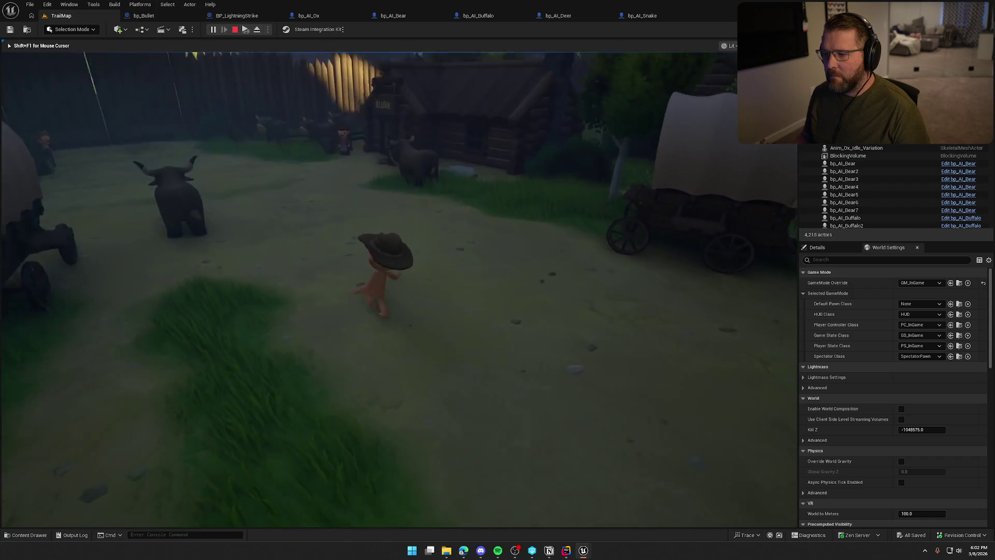
pyautogui.press('w')
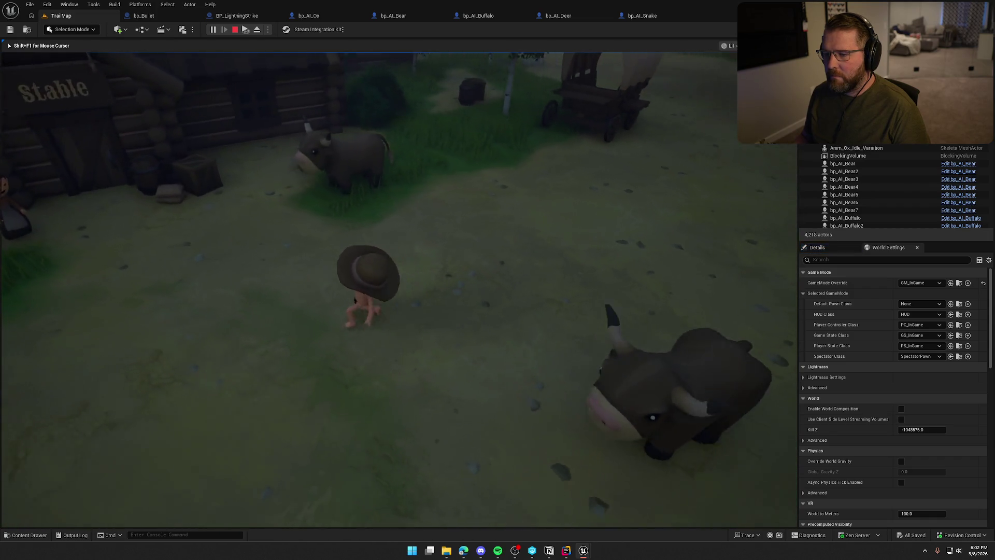
pyautogui.press('super')
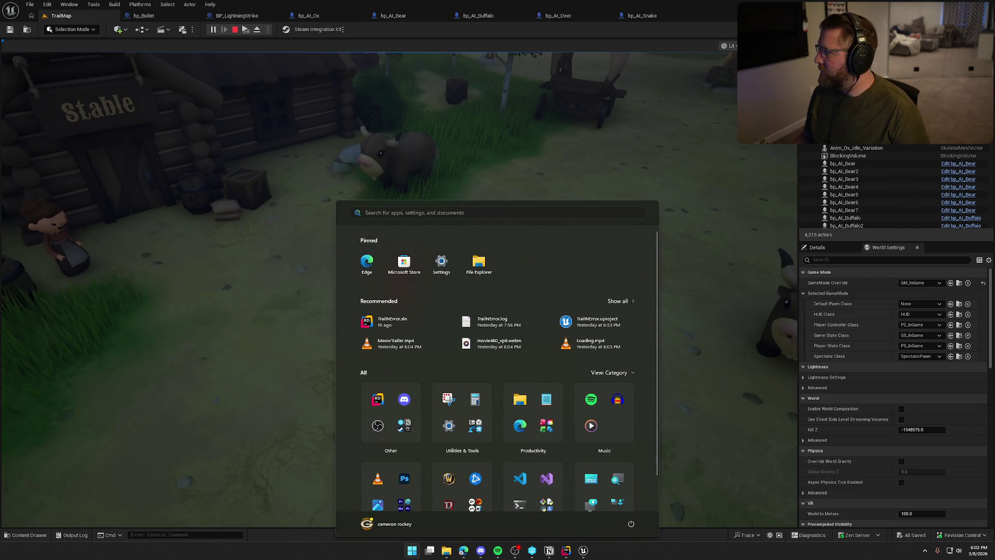
pyautogui.press('super')
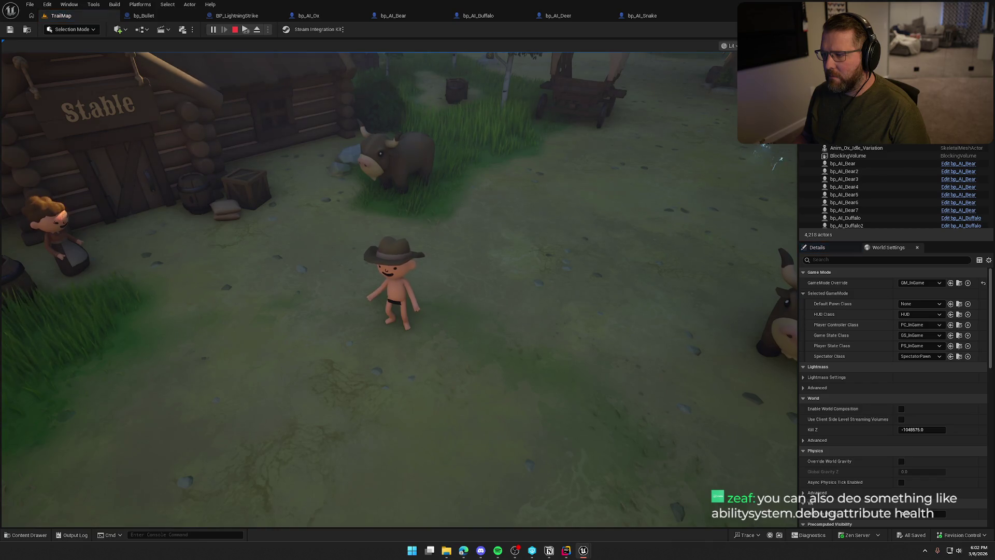
# - Walk toward the village and enable the gameplay debugger showing the animal's abilities and Health 75
pyautogui.click(396, 181)
pyautogui.press('w')
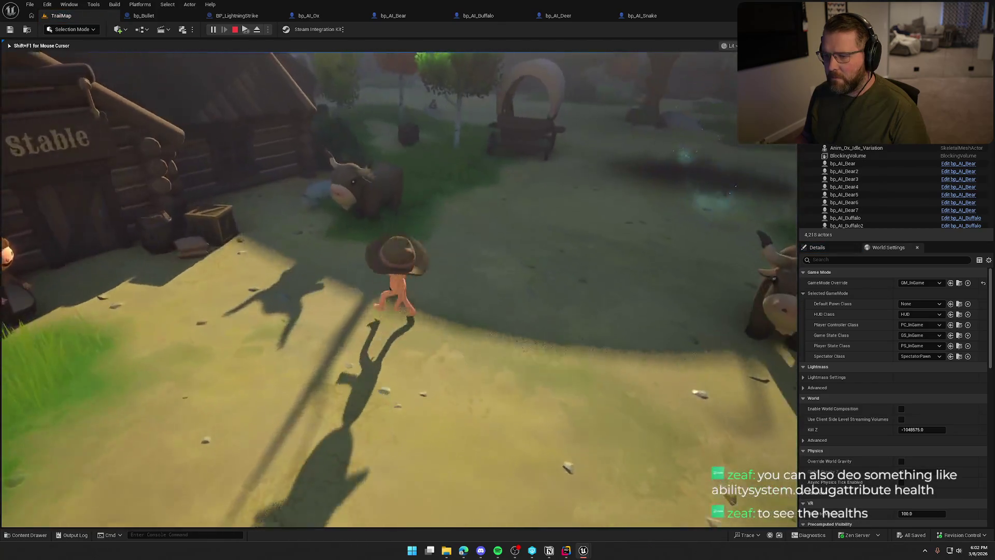
pyautogui.press('w')
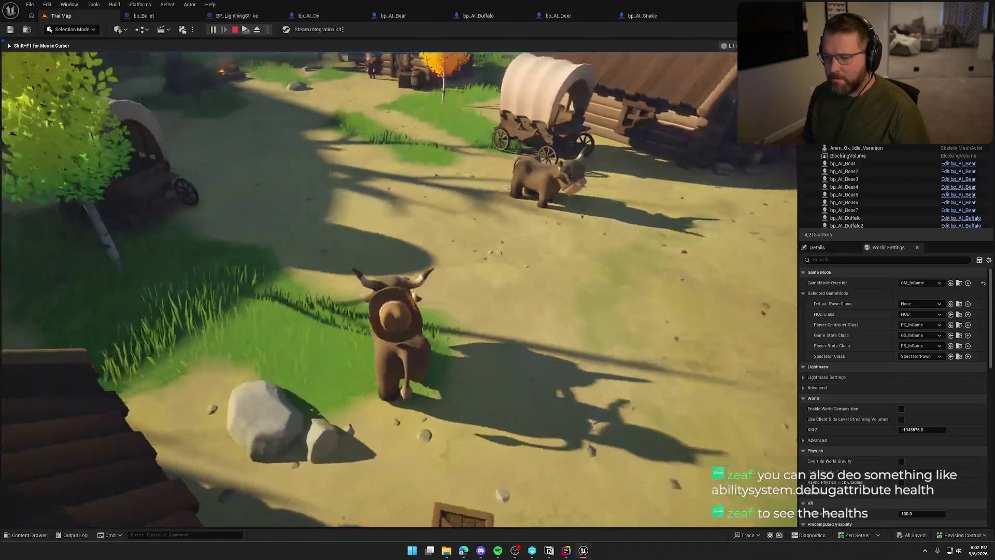
pyautogui.press('w')
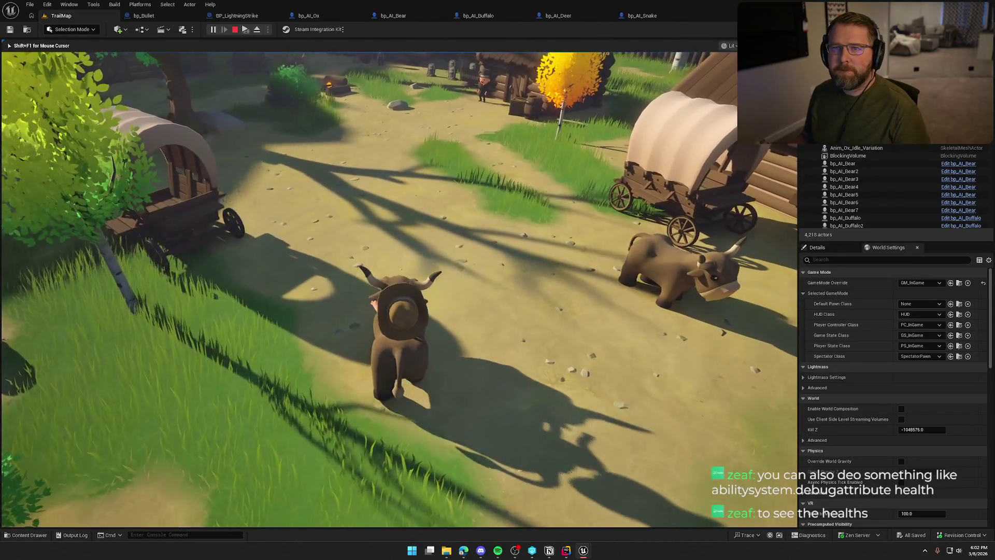
pyautogui.press('w')
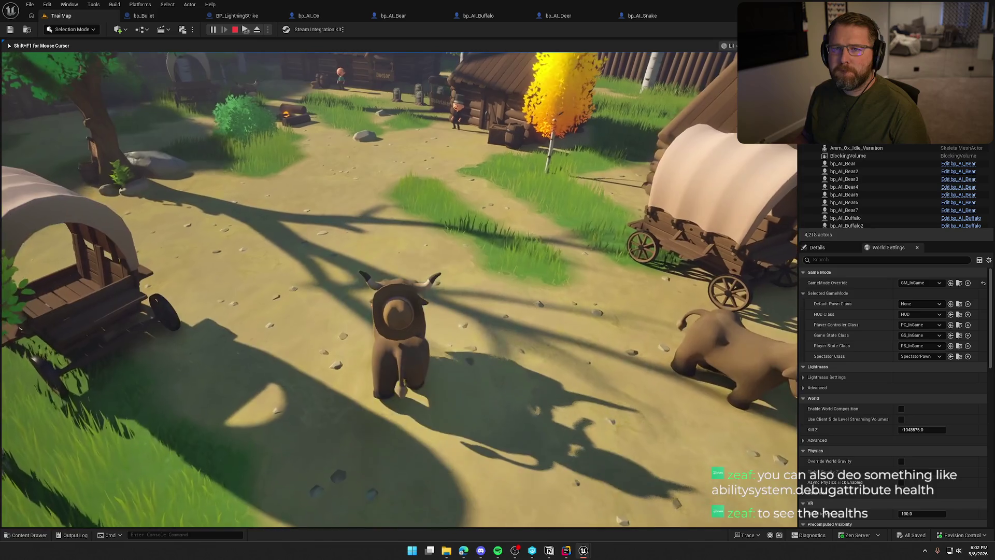
pyautogui.press('w')
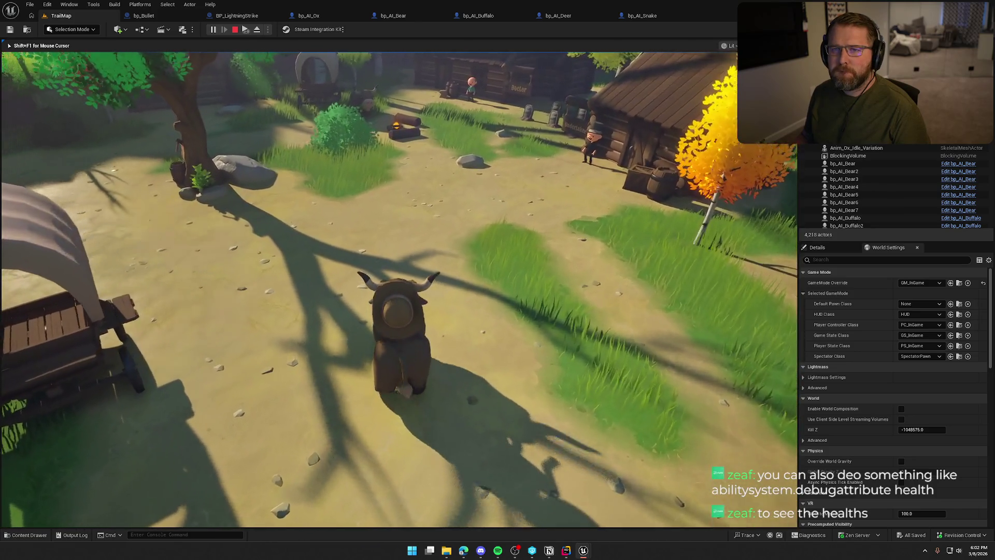
pyautogui.press('`')
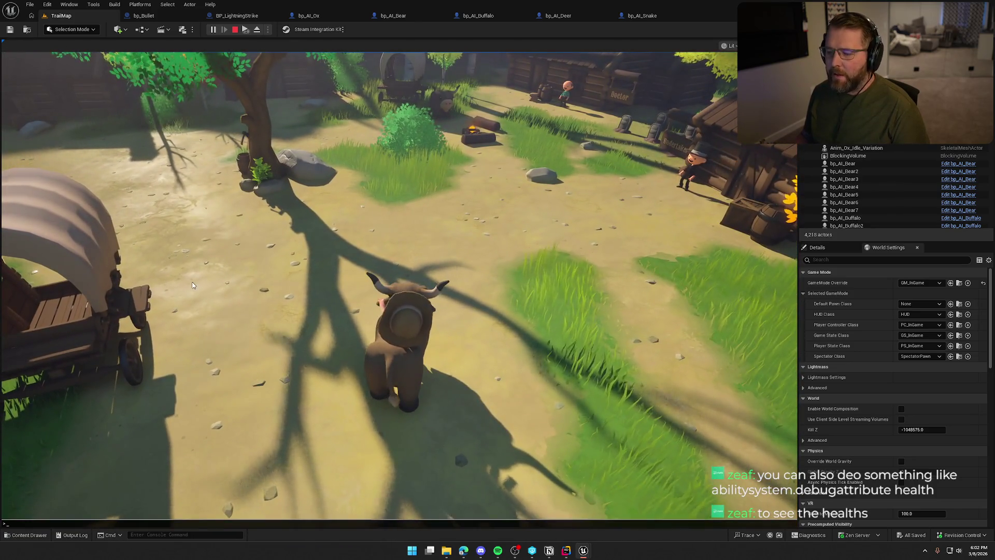
pyautogui.press('`')
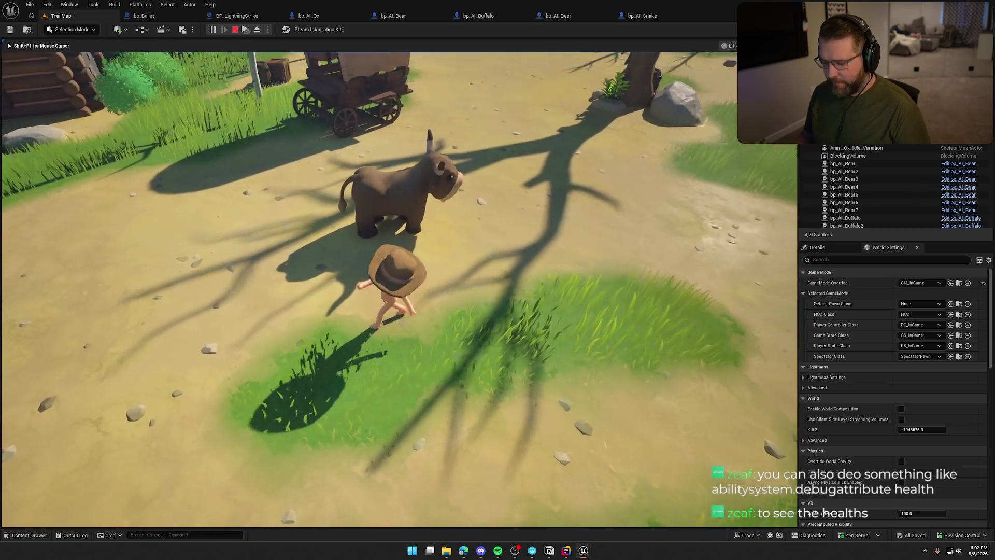
pyautogui.press("'")
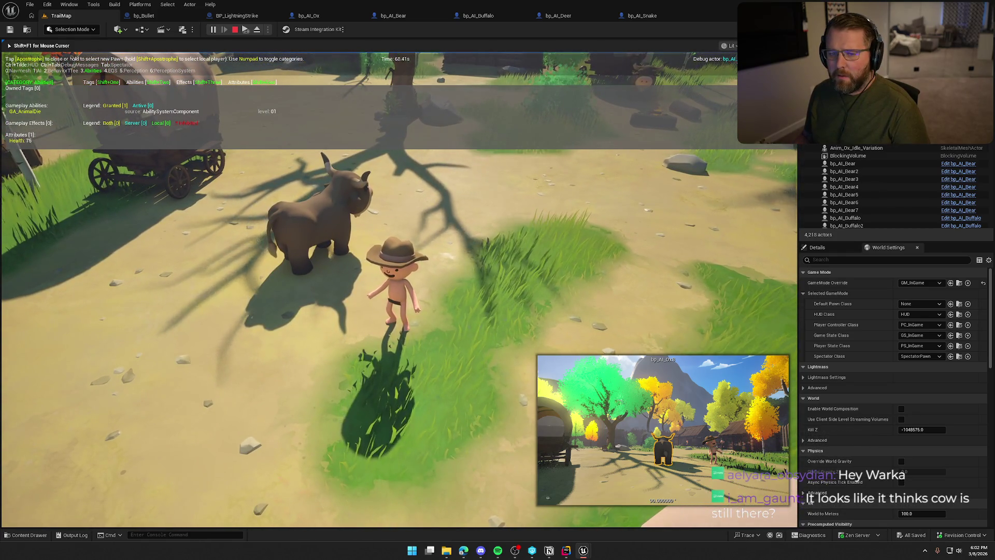
# - Keep running the character around the oxen and wagon in the play session
pyautogui.press('w')
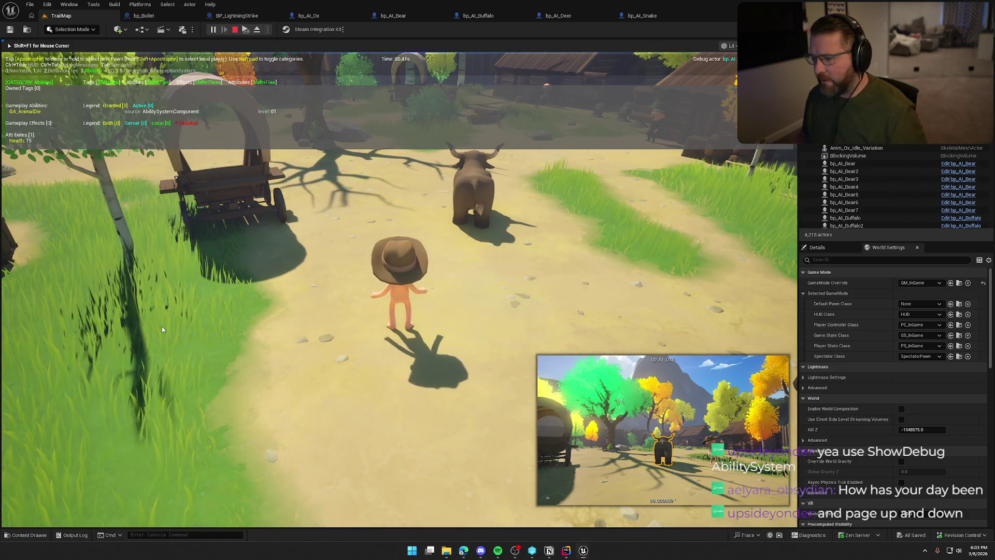
pyautogui.press('super')
pyautogui.press('Escape')
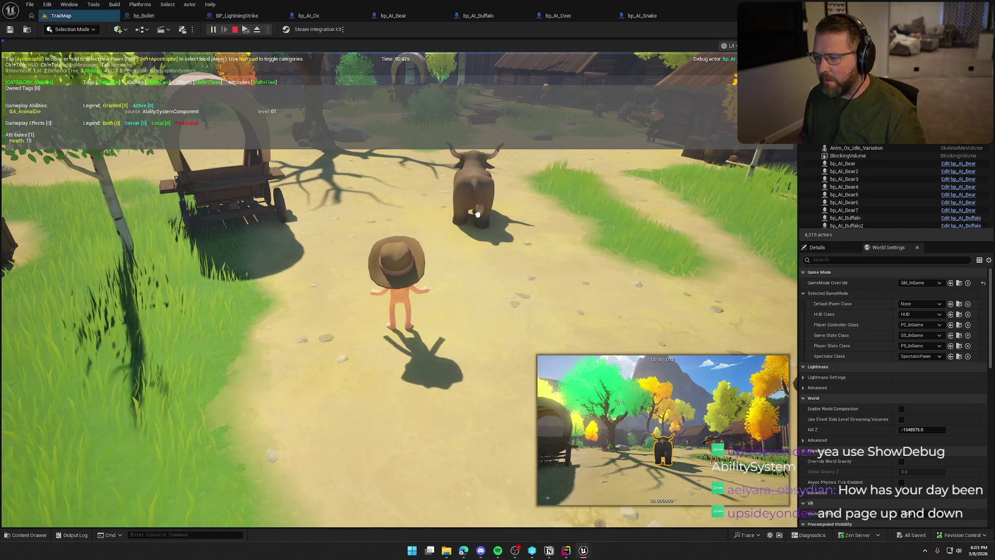
pyautogui.click(444, 222)
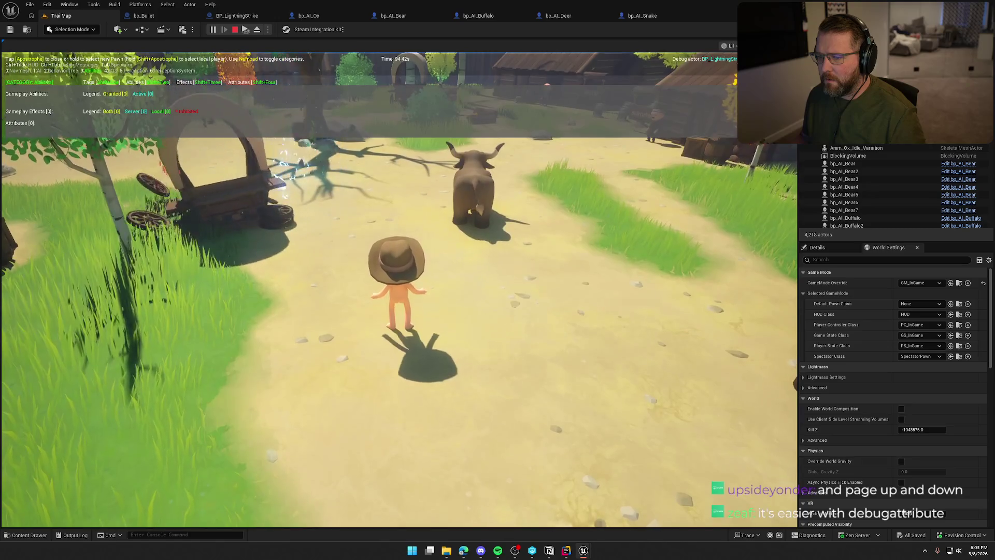
pyautogui.press('super')
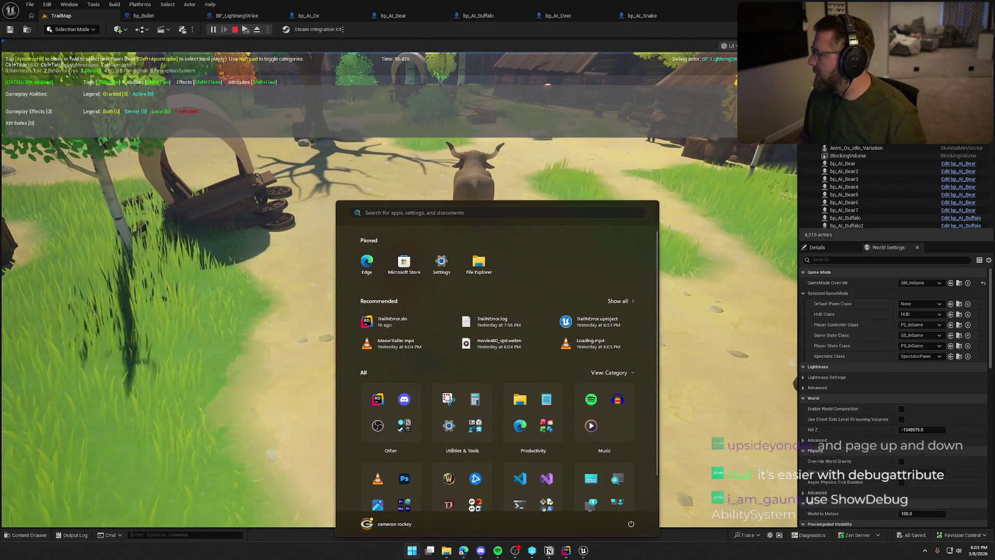
pyautogui.press('Escape')
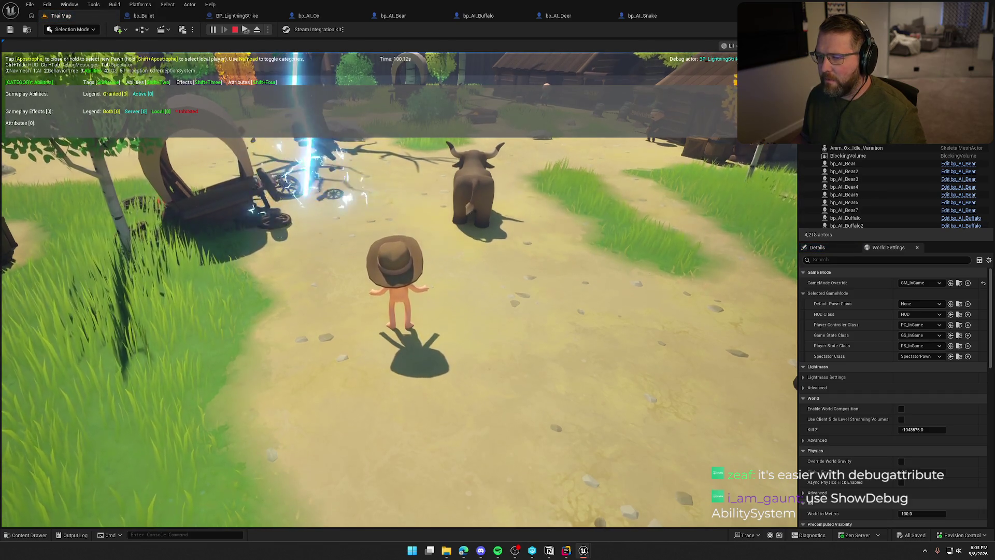
pyautogui.click(399, 290)
pyautogui.press('w')
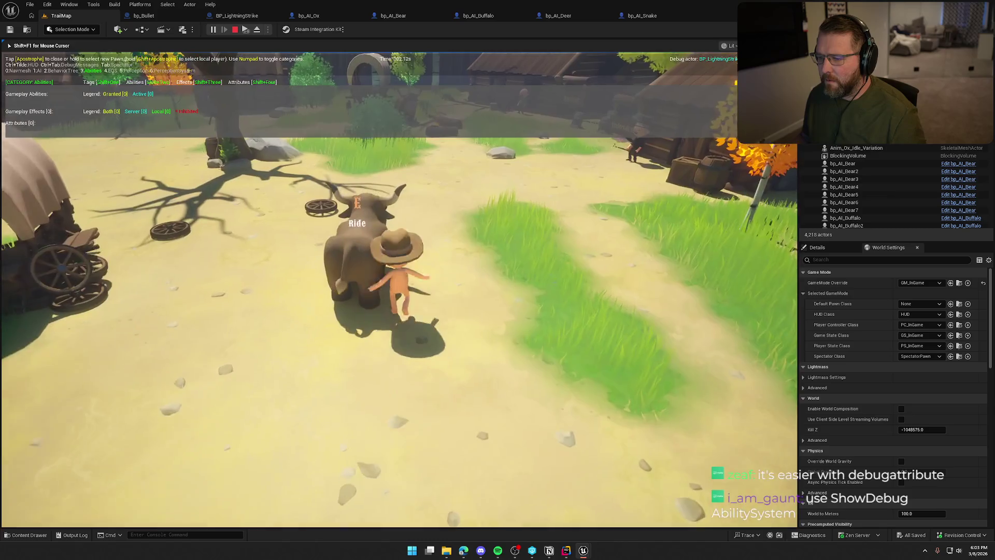
pyautogui.press('super')
pyautogui.press('super')
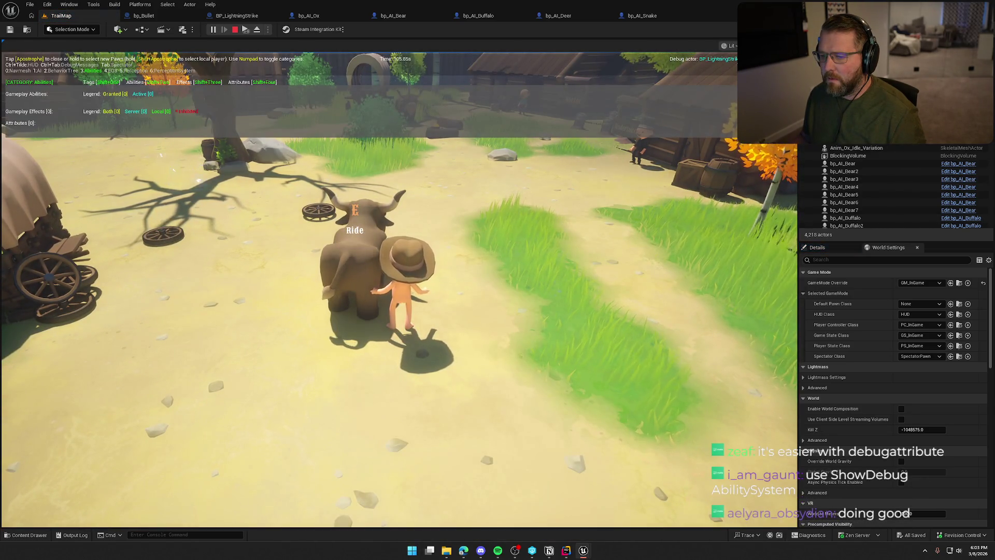
pyautogui.click(398, 280)
pyautogui.press('s')
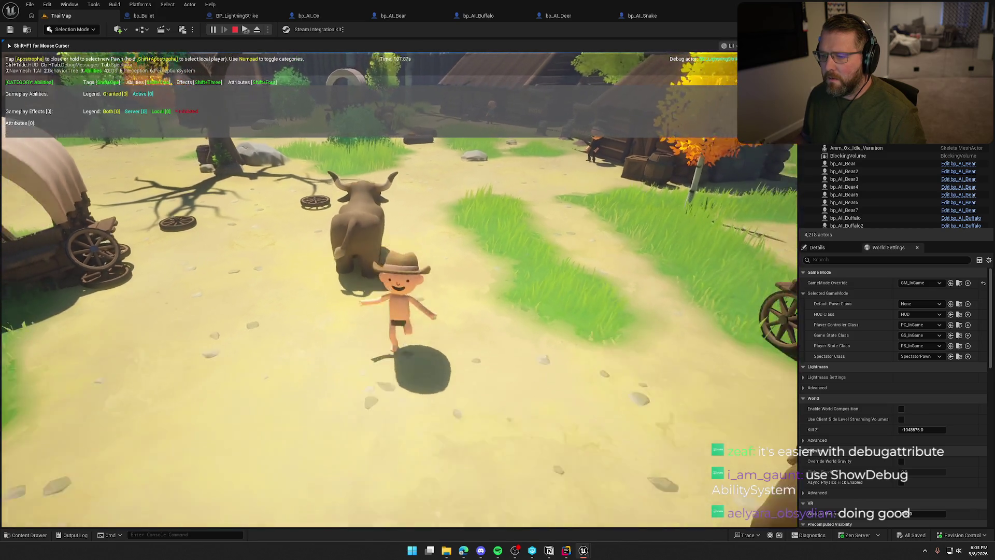
pyautogui.press('w')
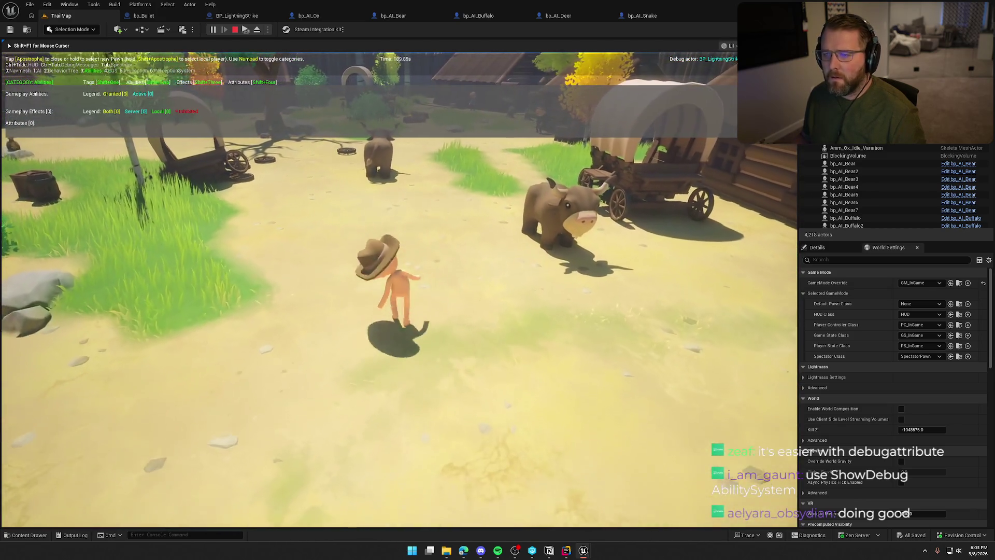
pyautogui.press('super')
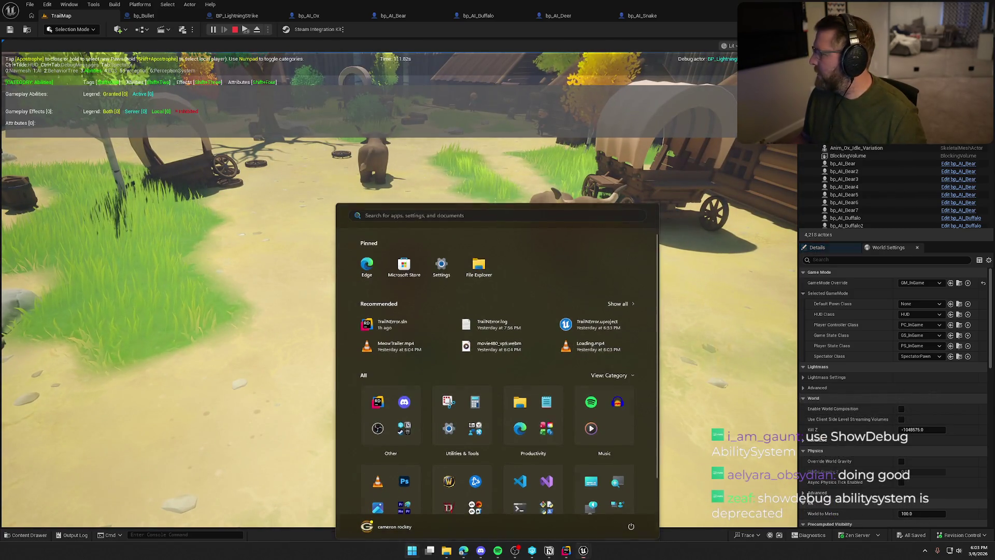
pyautogui.press('super')
pyautogui.click(422, 185)
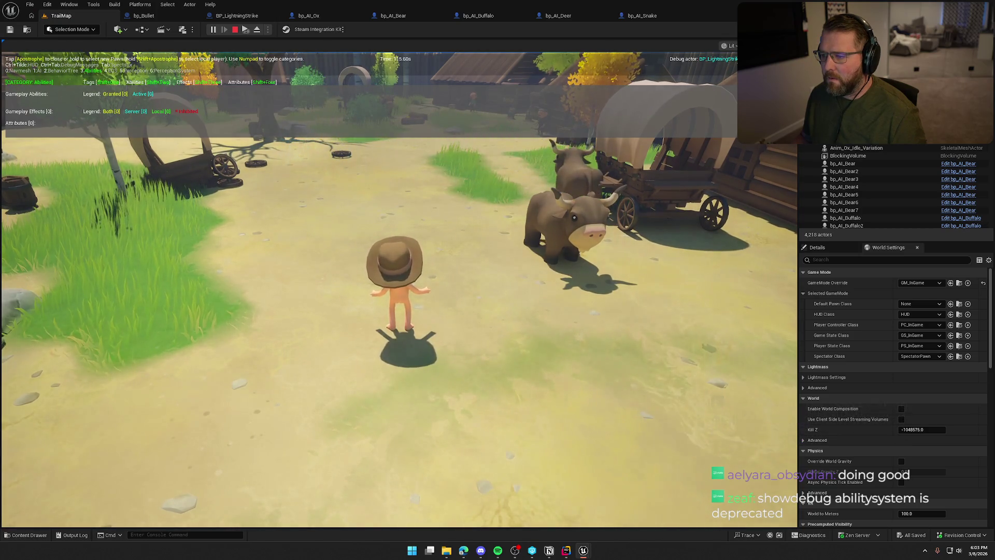
# - Point the debugger at the nearby ox, then stop the playtest to show the BP_LightningStrike mobility warnings
pyautogui.press('a')
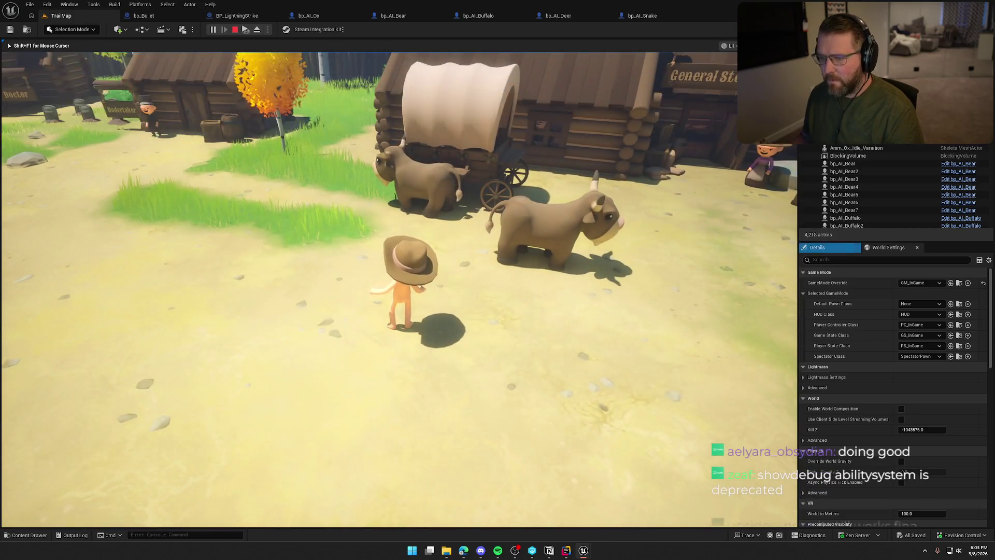
pyautogui.press("'")
pyautogui.press('a')
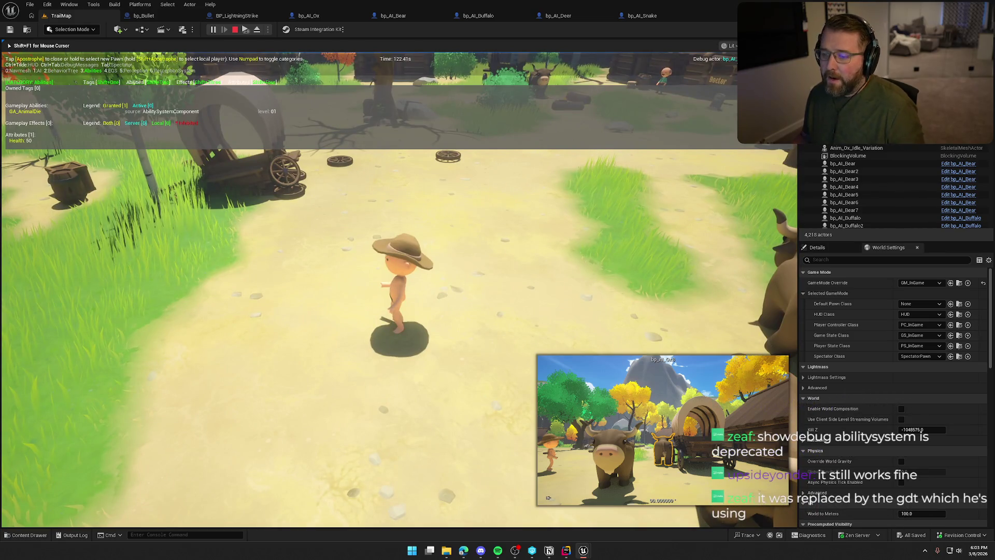
pyautogui.press('Escape')
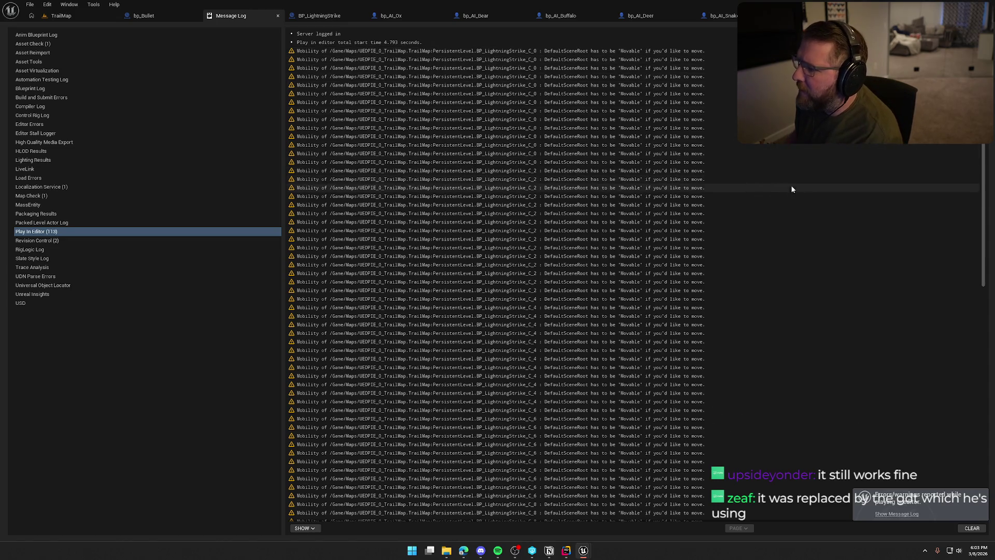
# - Open BP_LightningStrike from the Message Log, view its Class Defaults, then bring up Notion
pyautogui.scroll(-10, 960, 451)
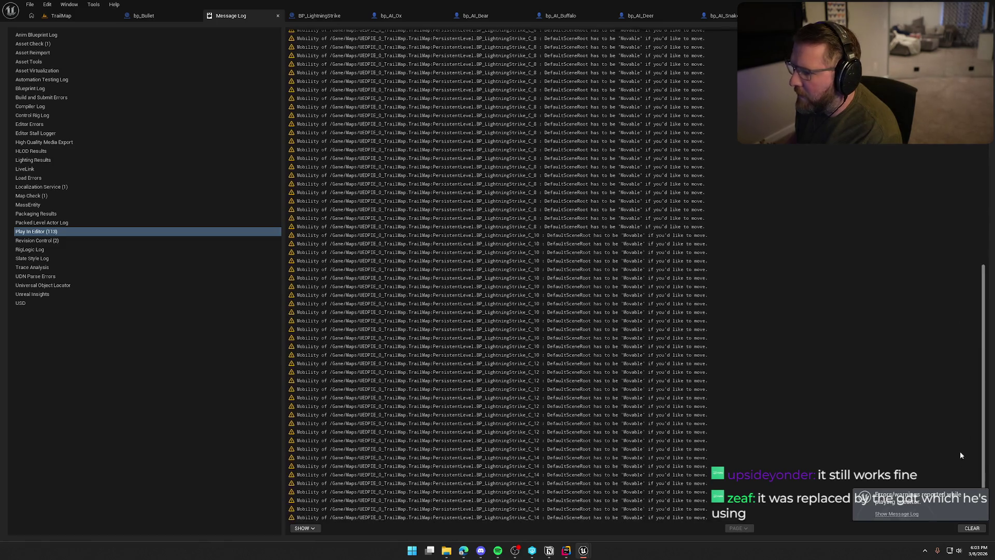
pyautogui.click(438, 204)
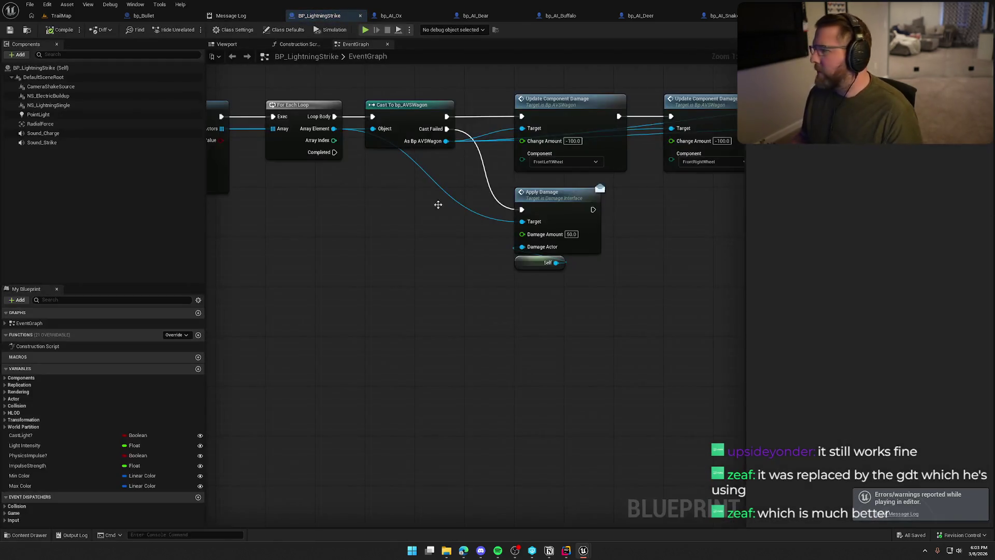
pyautogui.click(46, 68)
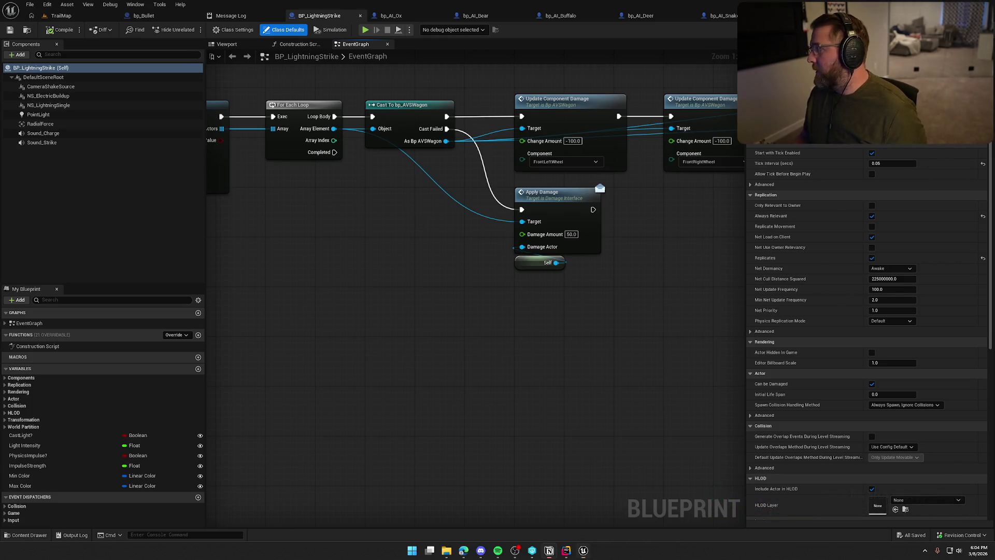
pyautogui.click(550, 550)
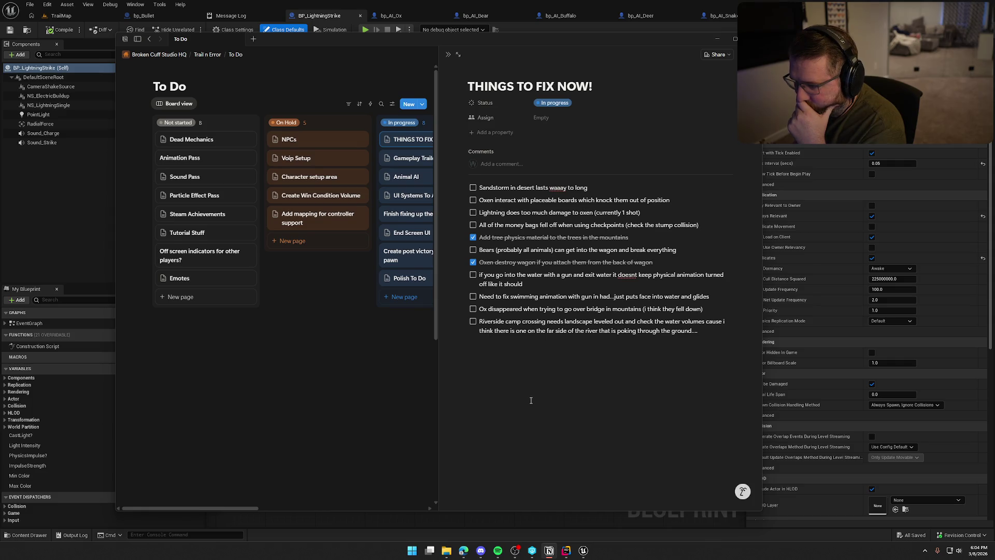
# - Check off 'Lightning does too much damage to oxen' and minimize Notion
pyautogui.click(473, 213)
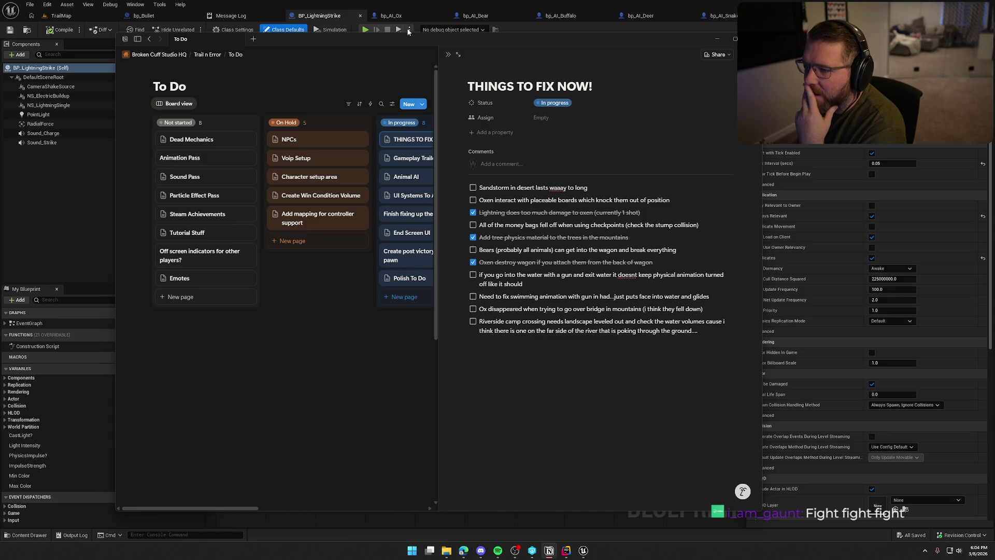
pyautogui.click(408, 32)
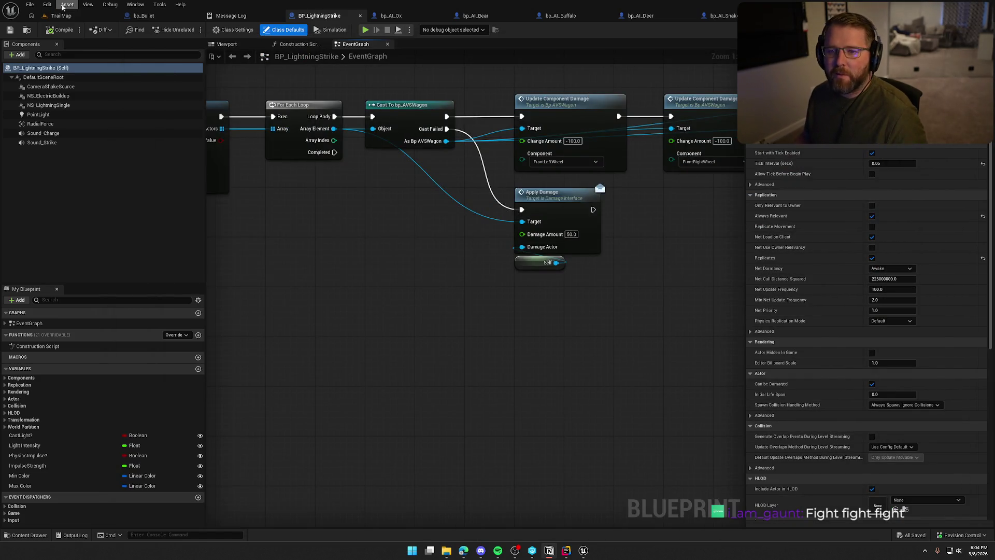
# - In TrailMap, select the stump under the money bag and open its SM_FirStump1 mesh
pyautogui.click(62, 16)
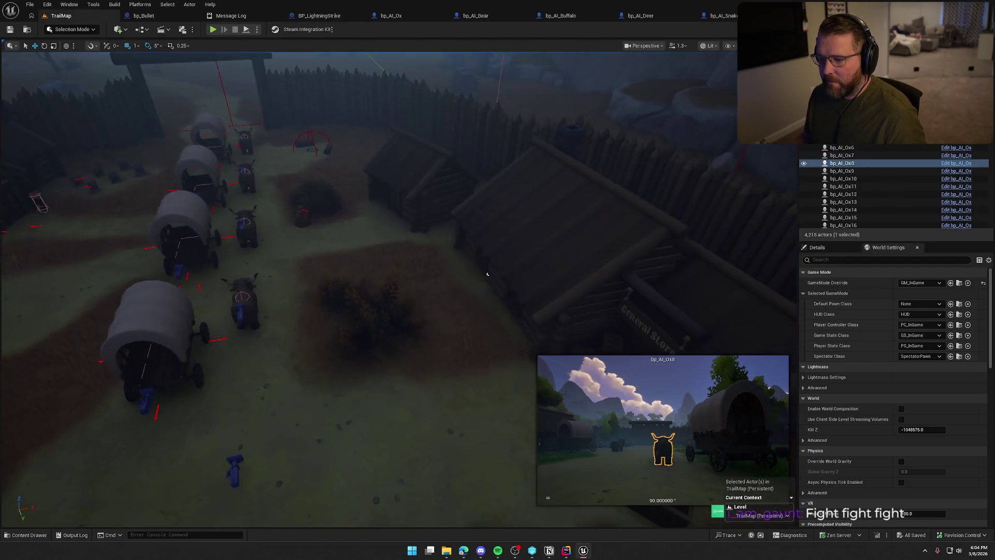
pyautogui.press('Escape')
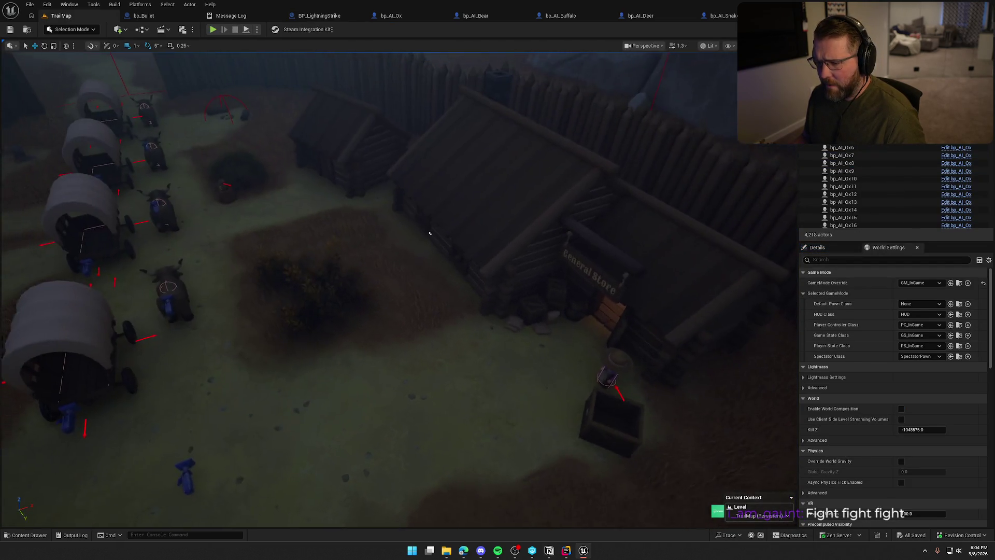
pyautogui.press('w')
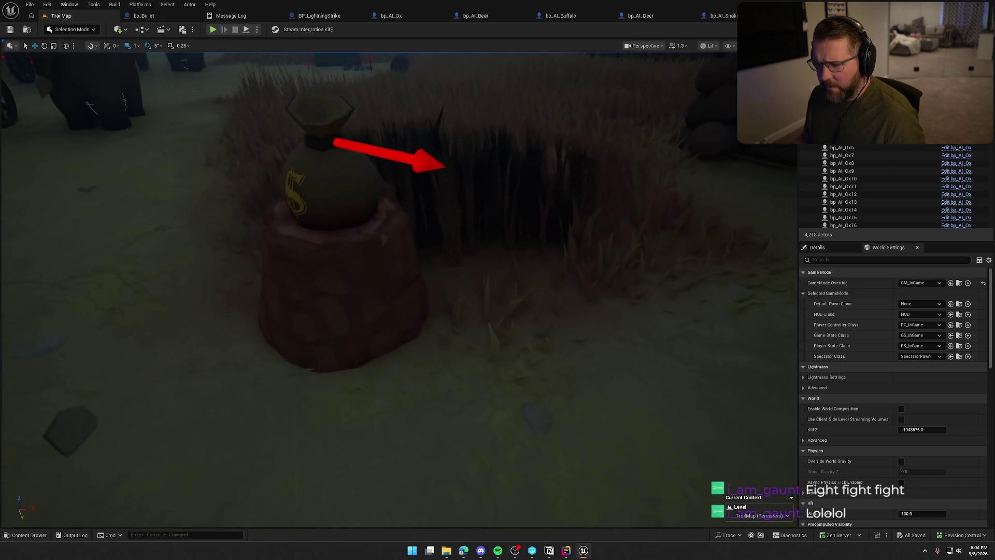
pyautogui.click(323, 279)
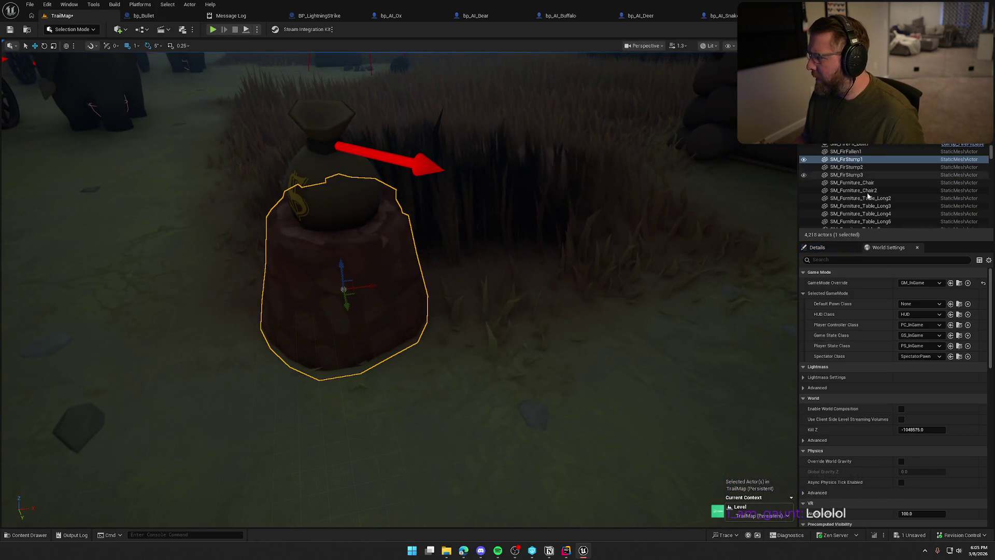
pyautogui.click(830, 248)
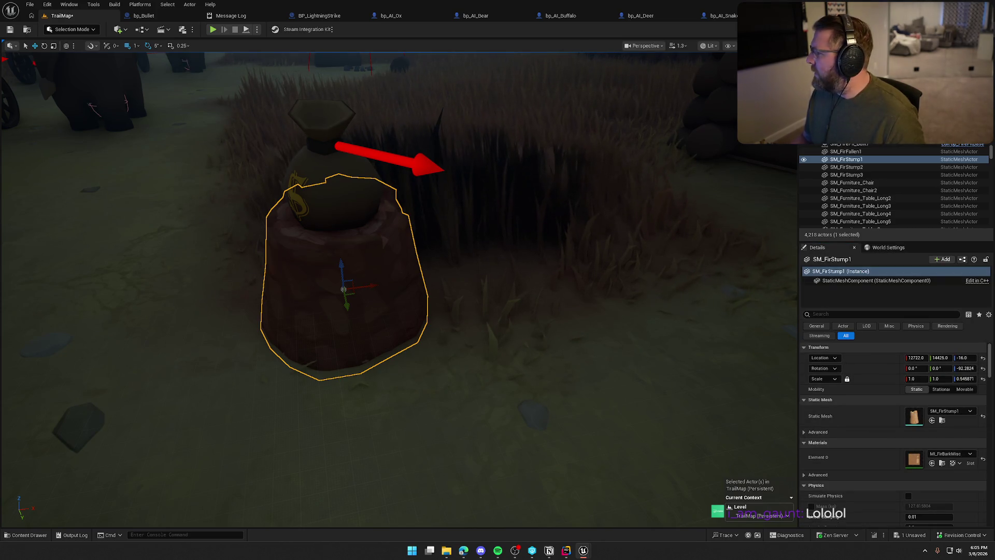
pyautogui.hotkey('ctrl', 'e')
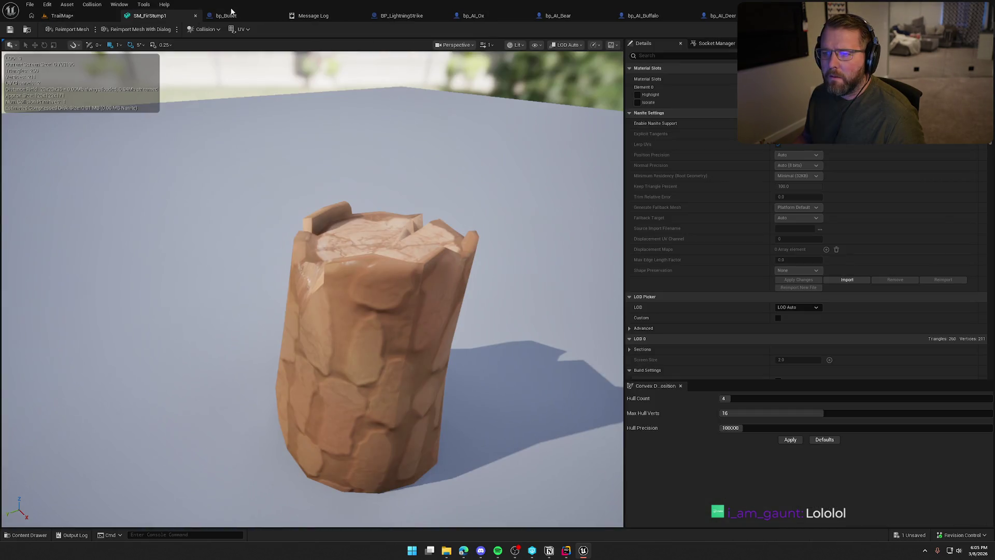
# - Close the extra editor tabs so only the SM_FirStump1 mesh editor stays open
pyautogui.middleClick(248, 19)
pyautogui.middleClick(249, 18)
pyautogui.middleClick(255, 17)
pyautogui.middleClick(255, 17)
pyautogui.middleClick(255, 17)
pyautogui.middleClick(255, 16)
pyautogui.middleClick(255, 17)
pyautogui.middleClick(255, 16)
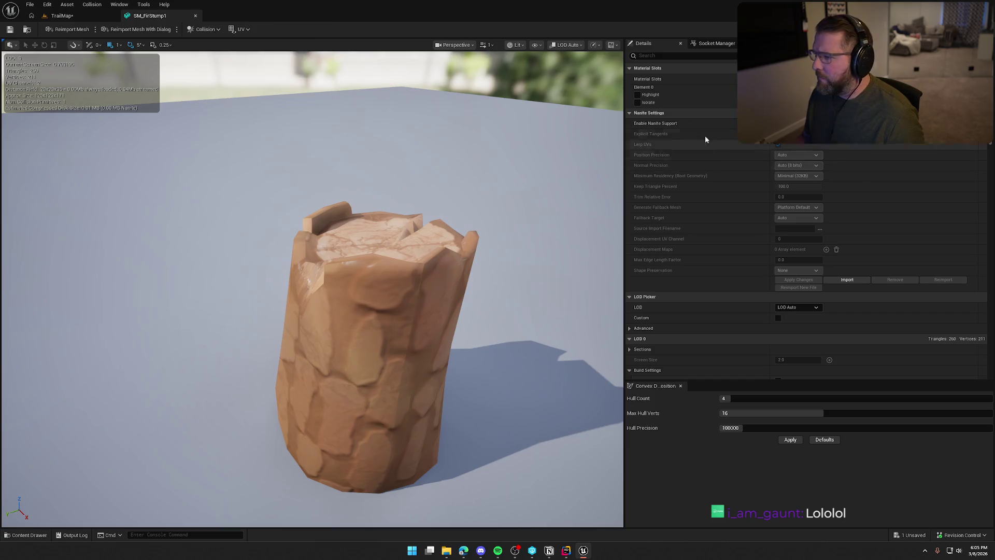
# - Show simple collision, delete the stump's old collision, and add a box simplified collision
pyautogui.click(539, 46)
pyautogui.click(538, 186)
pyautogui.moveTo(523, 217)
pyautogui.mouseDown()
pyautogui.moveTo(311, 218)
pyautogui.moveTo(444, 203)
pyautogui.mouseUp()
pyautogui.click(400, 207)
pyautogui.press('f')
pyautogui.press('Delete')
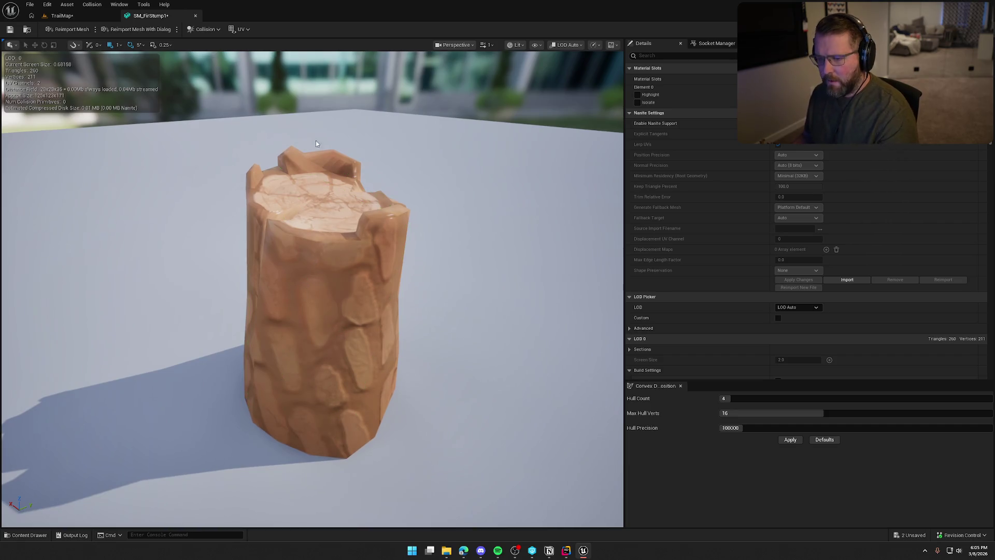
pyautogui.click(201, 32)
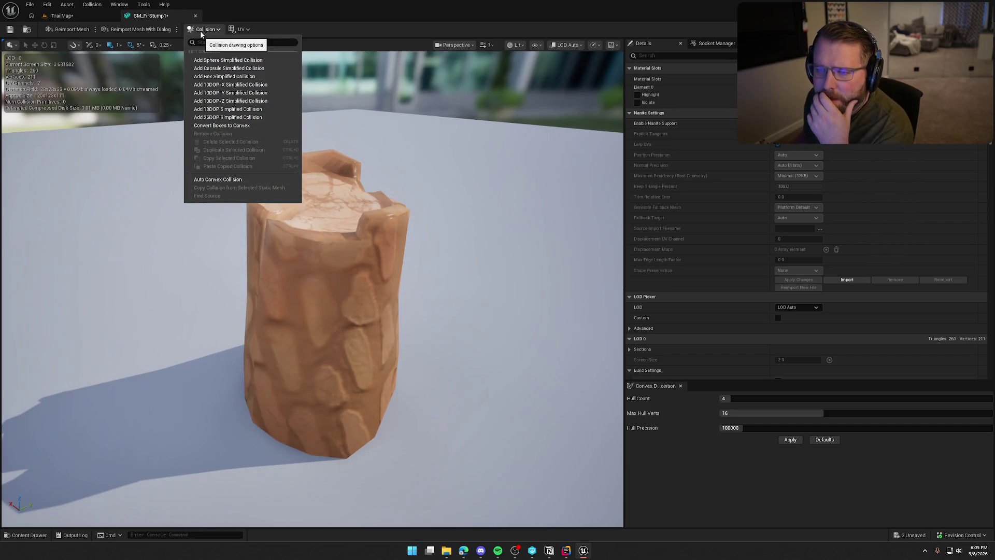
pyautogui.click(282, 78)
# - Scale the collision box down on Z to match the stump's height
pyautogui.moveTo(444, 246)
pyautogui.mouseDown()
pyautogui.moveTo(444, 290)
pyautogui.moveTo(425, 311)
pyautogui.moveTo(435, 234)
pyautogui.mouseUp()
pyautogui.moveTo(356, 286)
pyautogui.mouseDown()
pyautogui.moveTo(357, 269)
pyautogui.moveTo(357, 300)
pyautogui.moveTo(357, 285)
pyautogui.mouseUp()
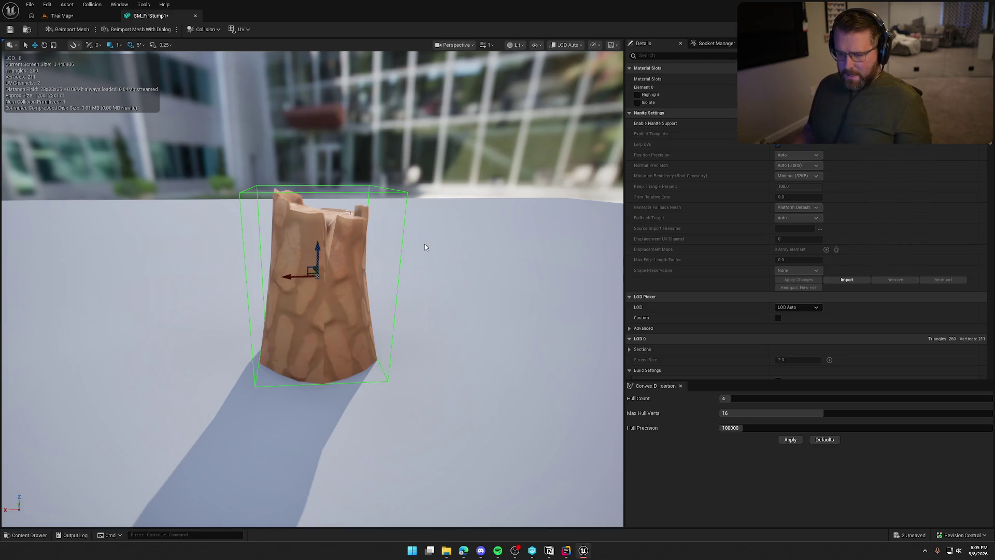
pyautogui.moveTo(393, 263)
pyautogui.mouseDown()
pyautogui.moveTo(393, 223)
pyautogui.moveTo(393, 259)
pyautogui.moveTo(393, 228)
pyautogui.moveTo(393, 249)
pyautogui.mouseUp()
pyautogui.press('e')
pyautogui.moveTo(321, 274); pyautogui.dragTo(321, 286)
pyautogui.press('r')
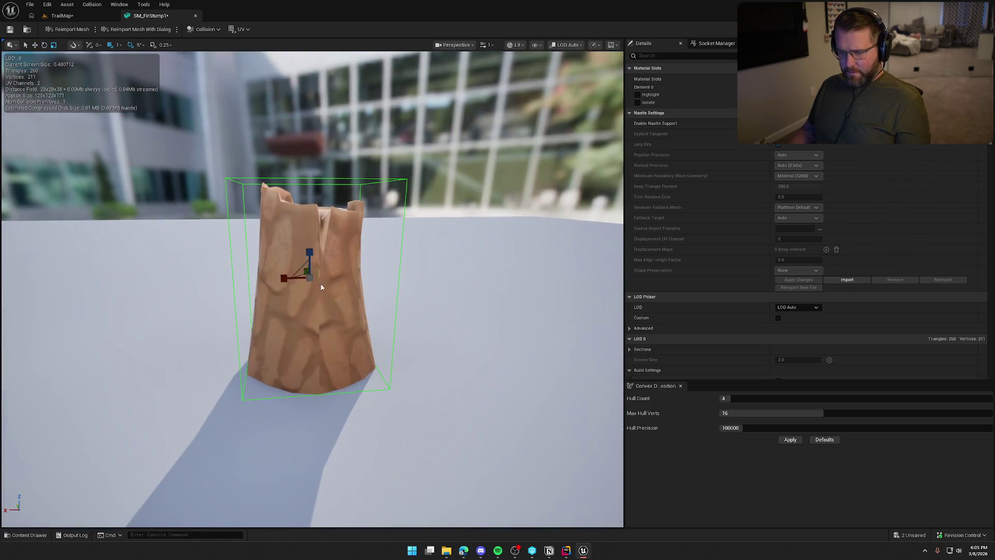
pyautogui.moveTo(314, 251)
pyautogui.mouseDown()
pyautogui.moveTo(311, 271)
pyautogui.moveTo(313, 262)
pyautogui.moveTo(384, 262)
pyautogui.moveTo(342, 260)
pyautogui.moveTo(342, 229)
pyautogui.moveTo(311, 228)
pyautogui.moveTo(340, 273)
pyautogui.moveTo(308, 268)
pyautogui.moveTo(308, 218)
pyautogui.mouseUp()
pyautogui.press('w')
# - Frame the stump and orbit around it to check the box fits
pyautogui.press('f')
pyautogui.click(328, 269)
pyautogui.press('f')
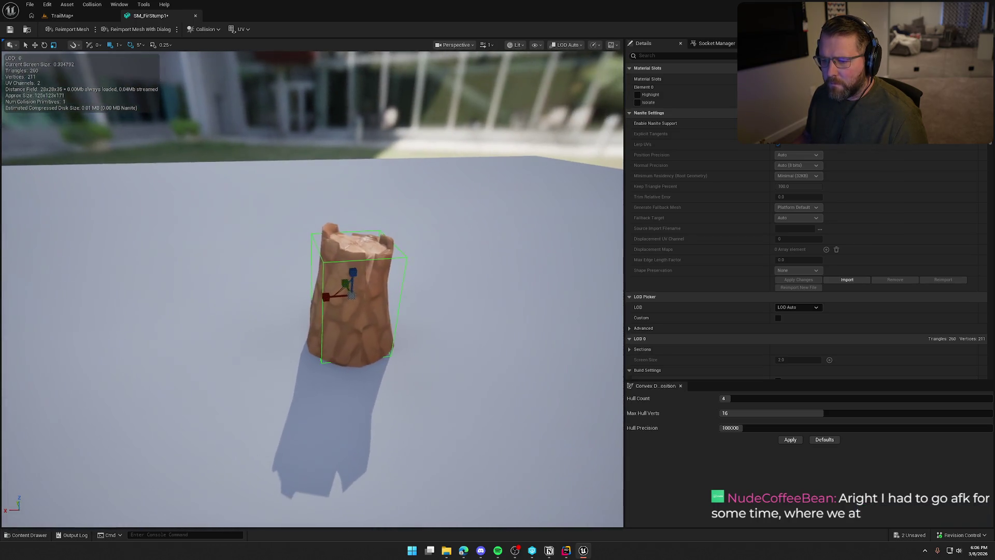
pyautogui.moveTo(311, 259); pyautogui.dragTo(248, 260)
pyautogui.moveTo(348, 287)
pyautogui.mouseDown()
pyautogui.moveTo(384, 275)
pyautogui.moveTo(373, 285)
pyautogui.mouseUp()
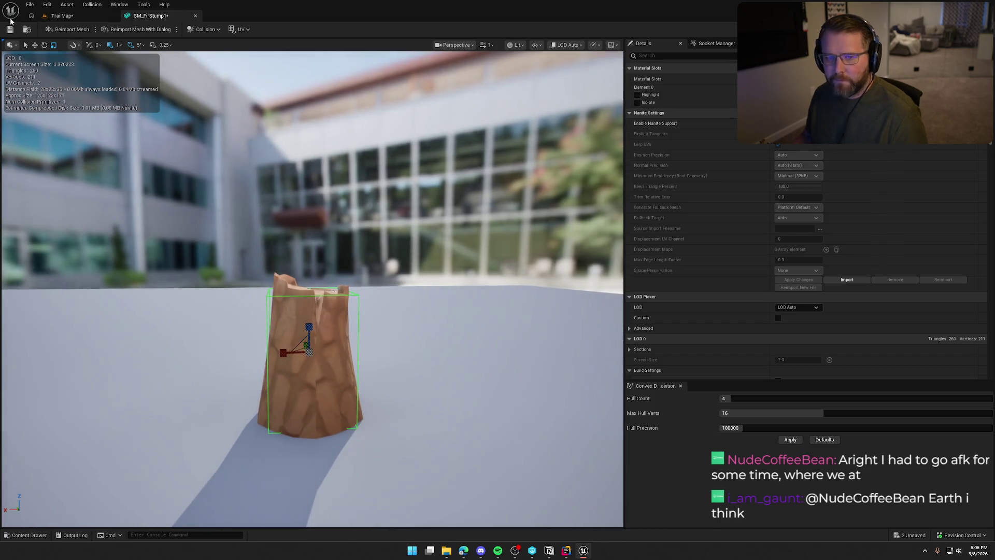
# - Save and check out the stump mesh, then close its editor
pyautogui.click(10, 30)
pyautogui.click(508, 363)
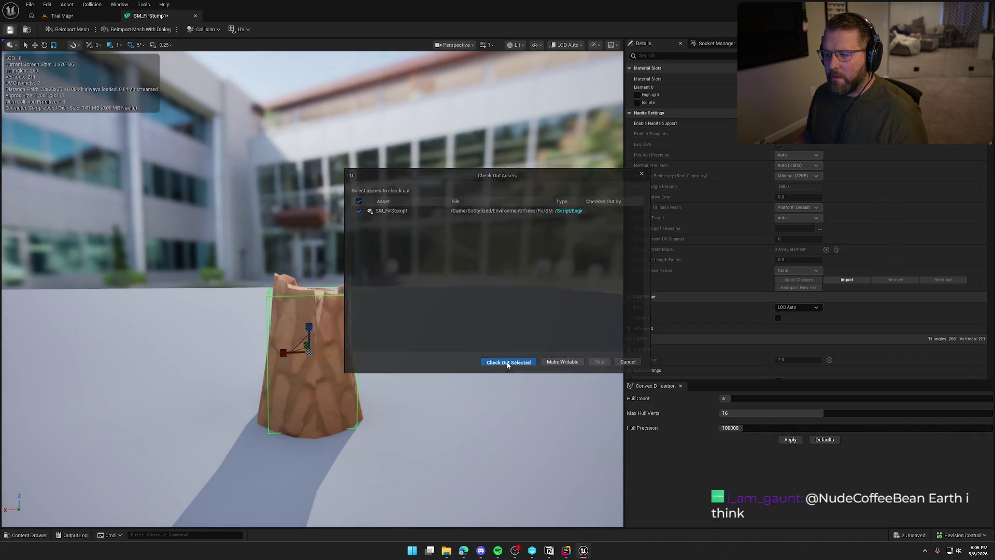
pyautogui.click(196, 16)
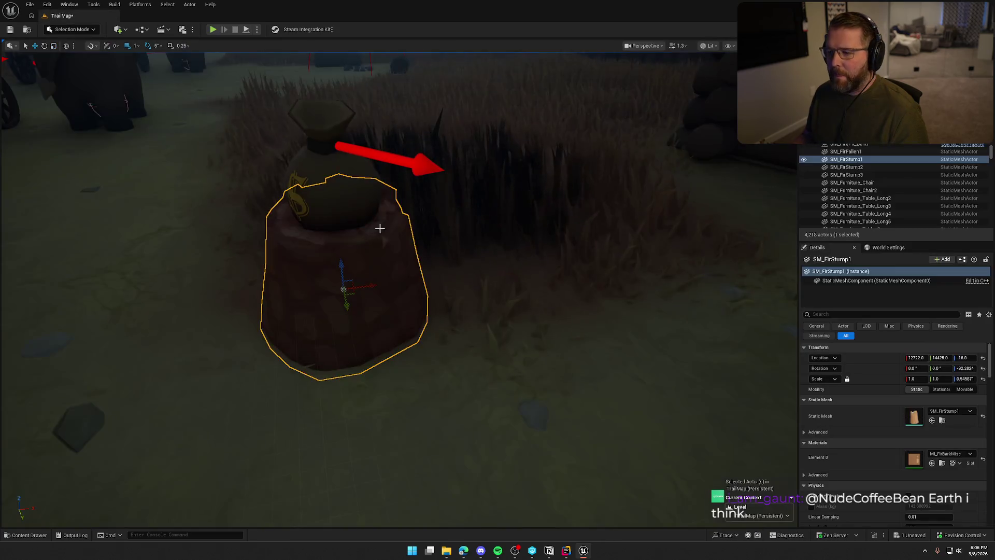
# - Raise bp_MoneyBag2 and bp_MoneyBag4 a few units higher on their stumps
pyautogui.doubleClick(847, 160)
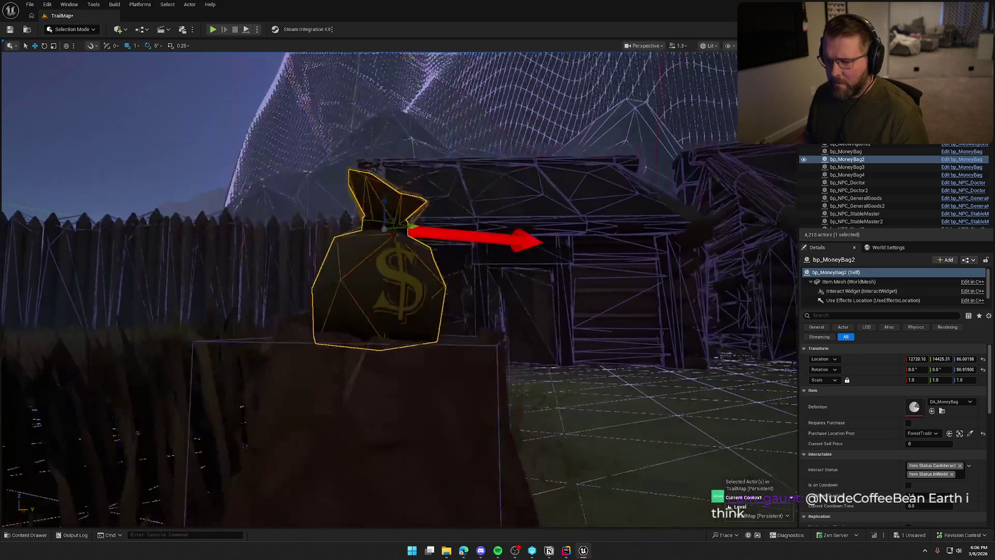
pyautogui.moveTo(387, 216); pyautogui.dragTo(388, 211)
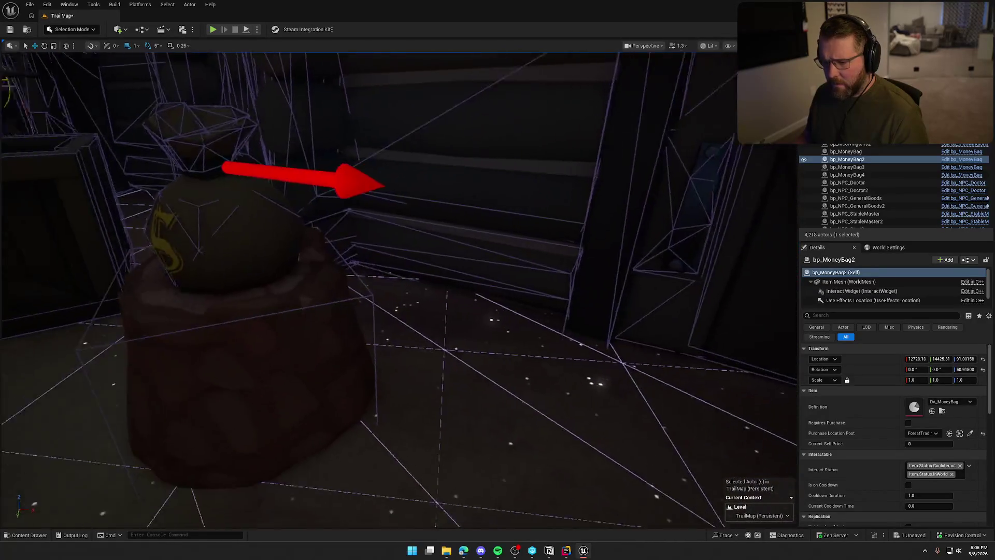
pyautogui.click(321, 197)
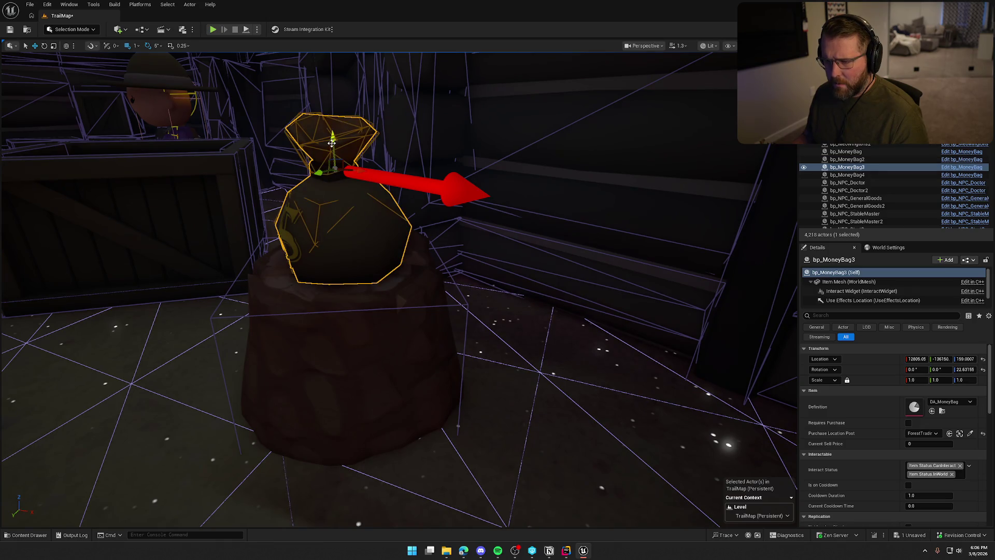
pyautogui.scroll(-5, 334, 129)
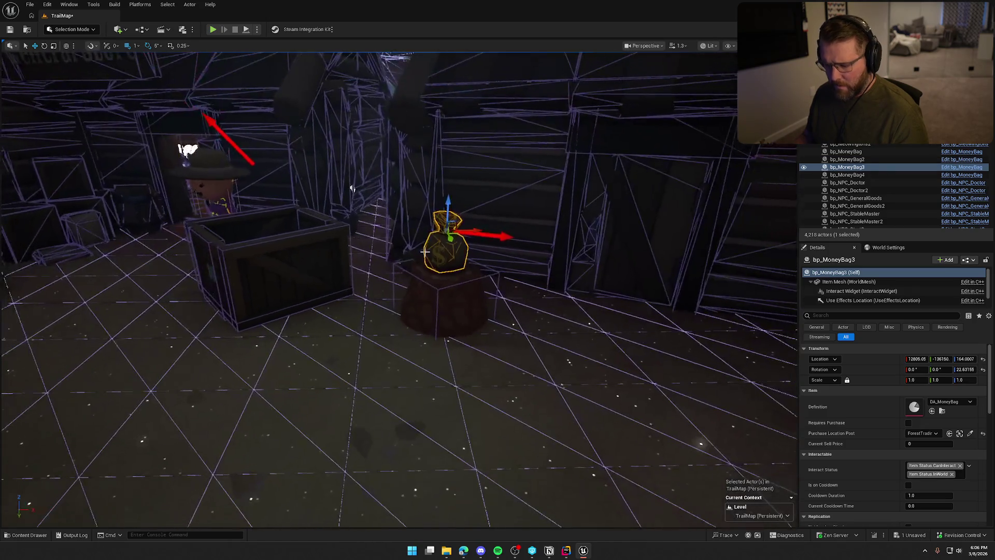
pyautogui.scroll(-5, 464, 321)
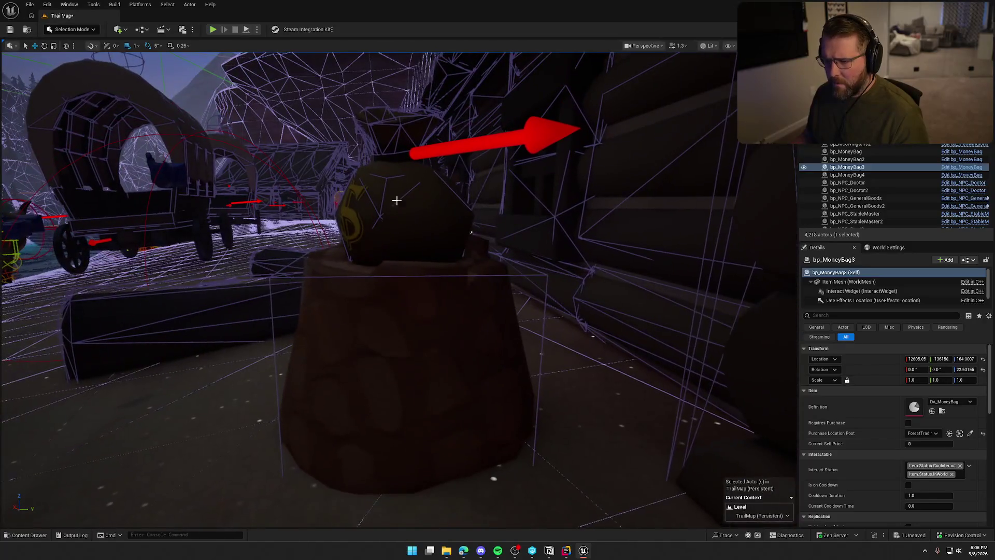
pyautogui.click(412, 158)
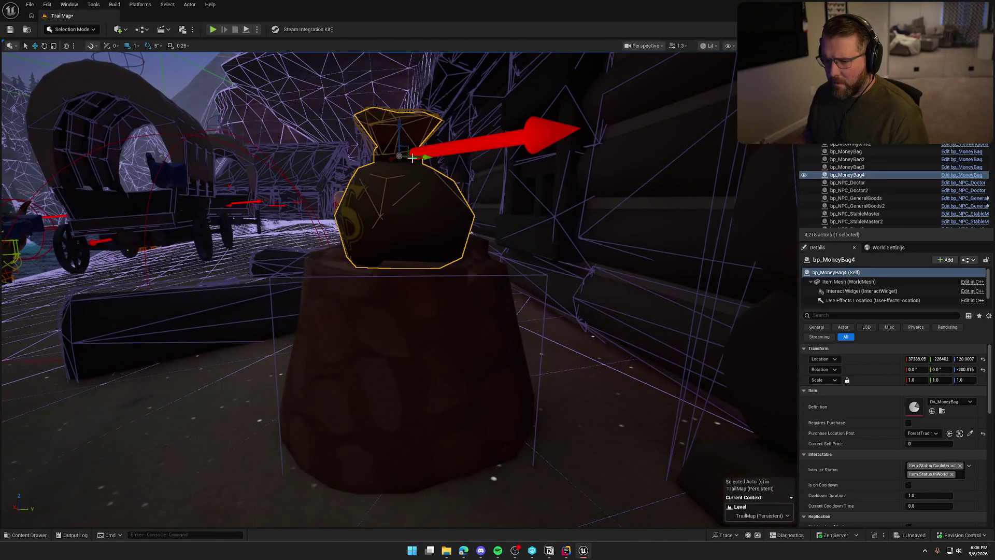
pyautogui.moveTo(399, 127); pyautogui.dragTo(400, 122)
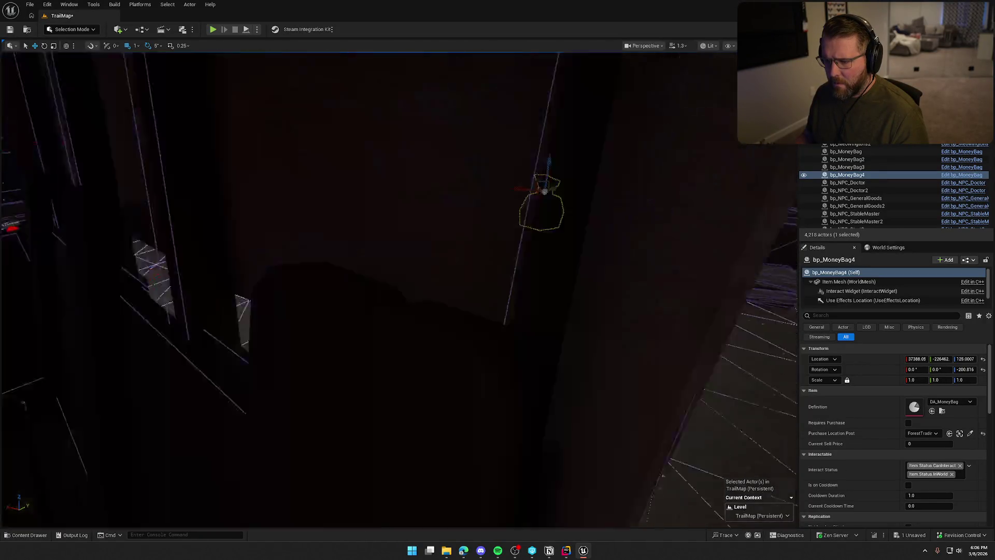
# - Deselect, return to the lit view, and save the TrailMap level
pyautogui.press('Escape')
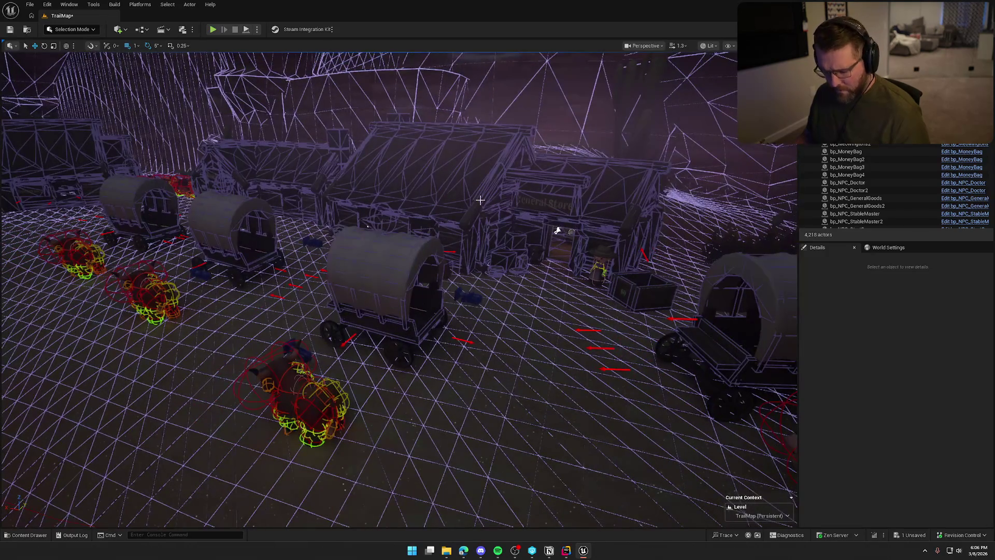
pyautogui.hotkey('alt', 'c')
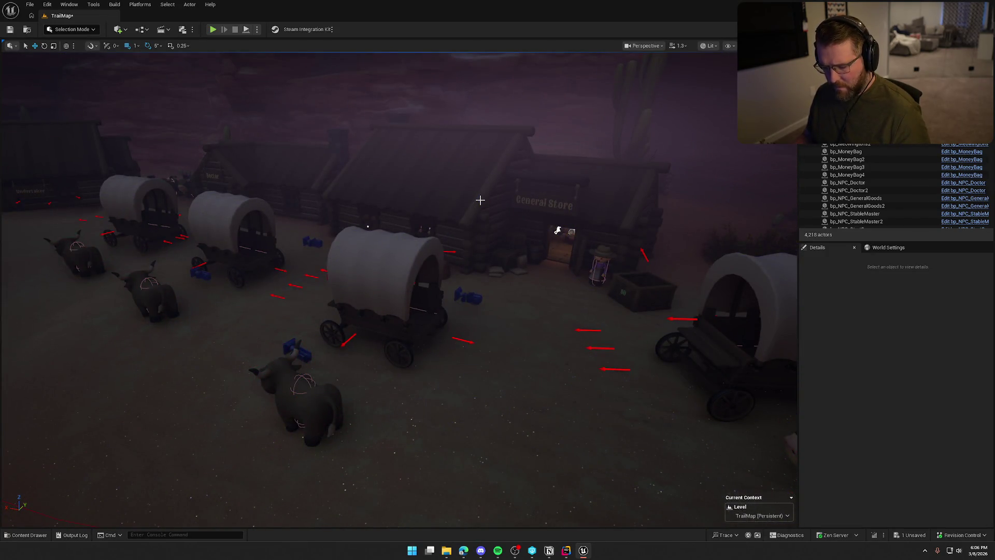
pyautogui.hotkey('ctrl', 's')
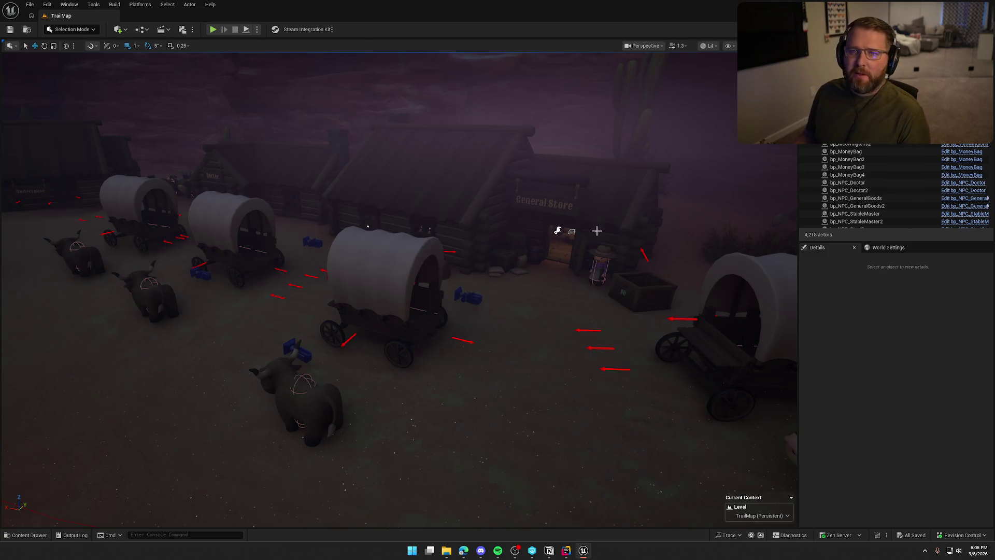
pyautogui.hotkey('alt', 'Tab')
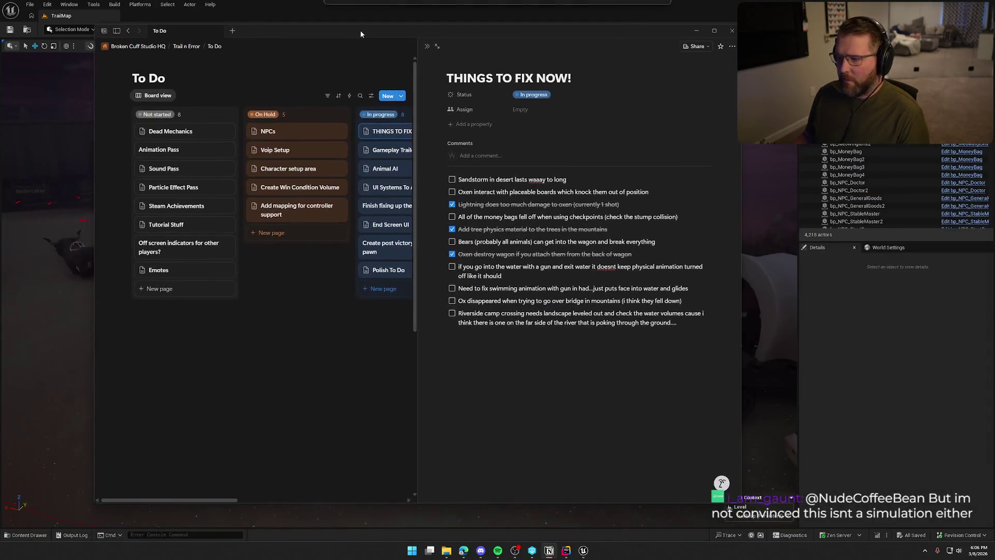
# - Check off 'All of the money bags fell off…' in Notion, then return to Unreal's Content Drawer
pyautogui.click(452, 217)
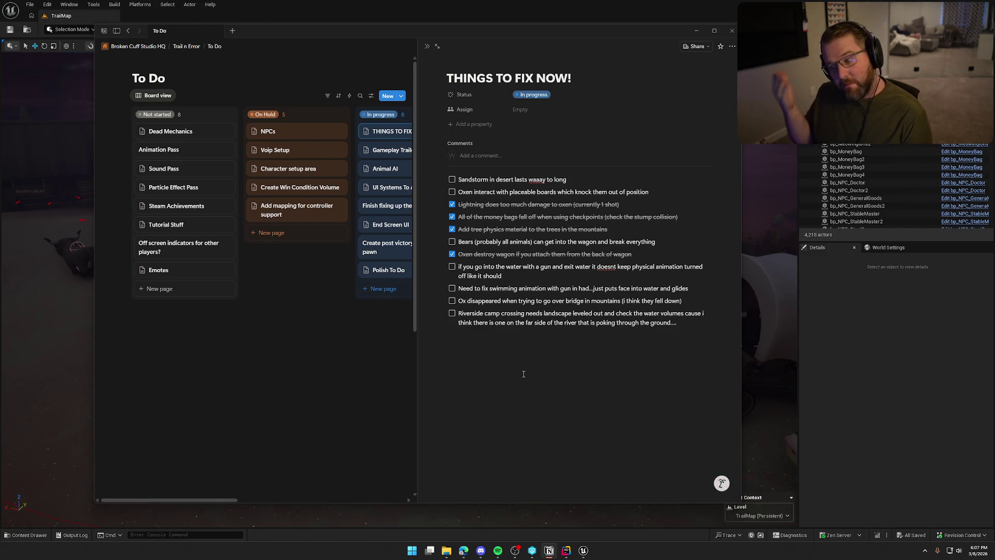
pyautogui.moveTo(464, 38); pyautogui.dragTo(426, 39)
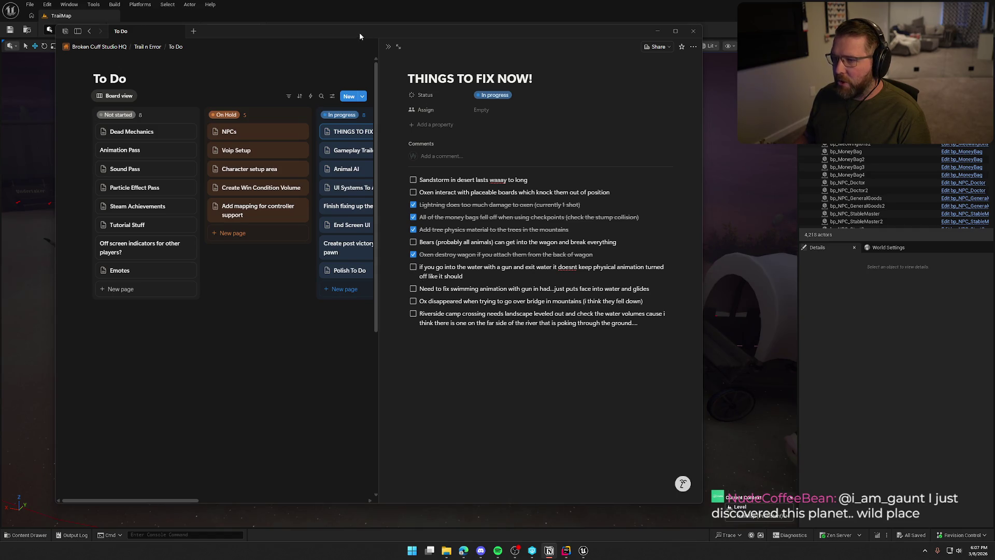
pyautogui.hotkey('alt', 'Tab')
pyautogui.hotkey('ctrl', 'space')
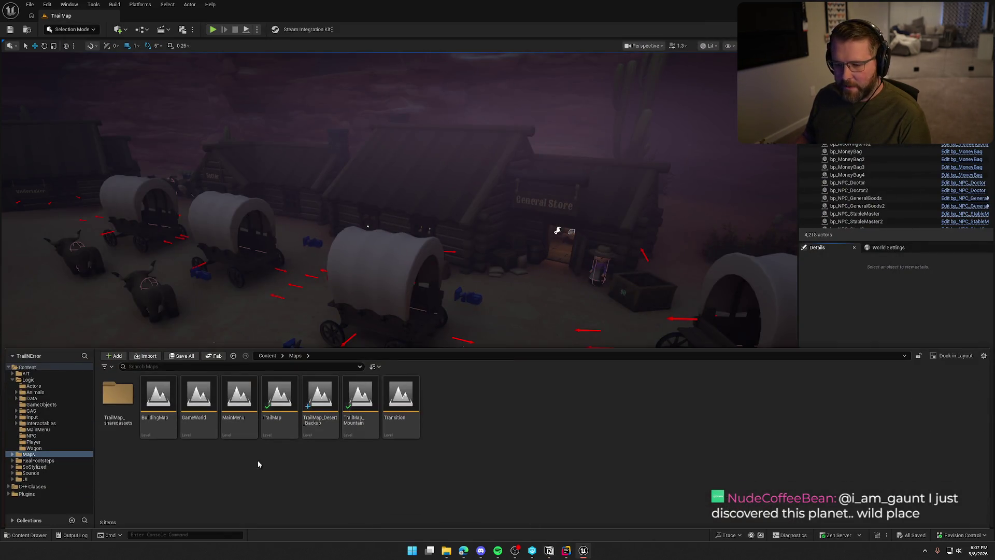
# - Open the GameWorld level and start a Play in Editor session
pyautogui.doubleClick(196, 394)
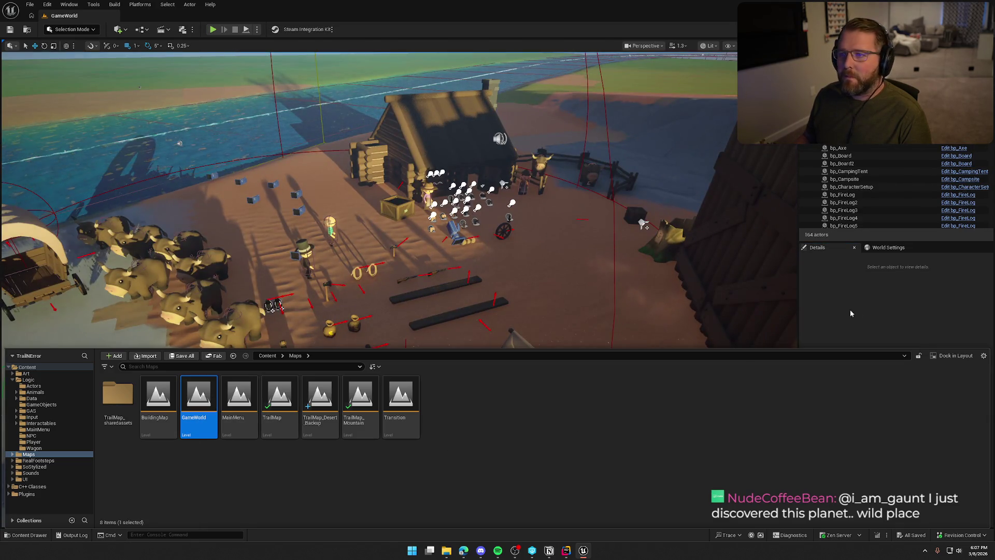
pyautogui.click(851, 309)
pyautogui.hotkey('alt', 'p')
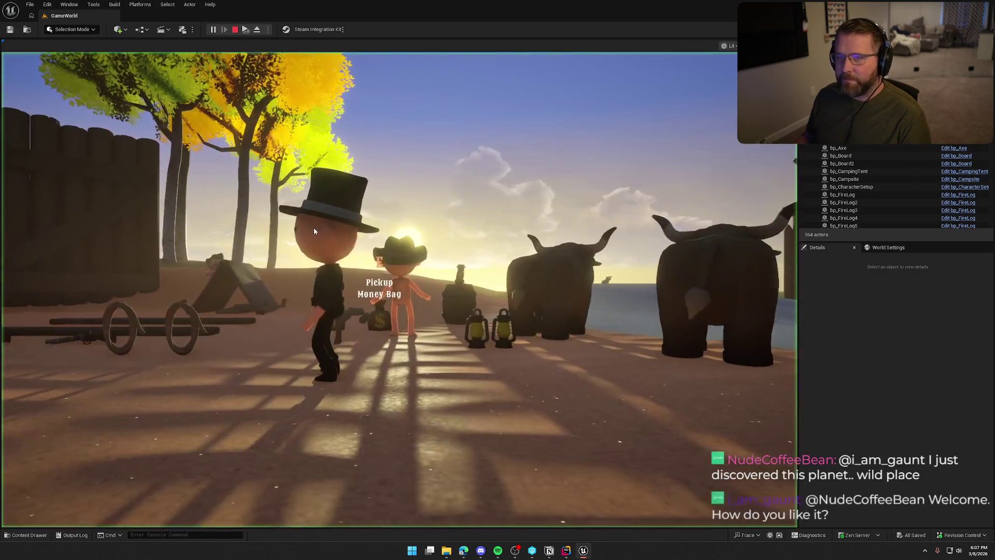
pyautogui.click(314, 232)
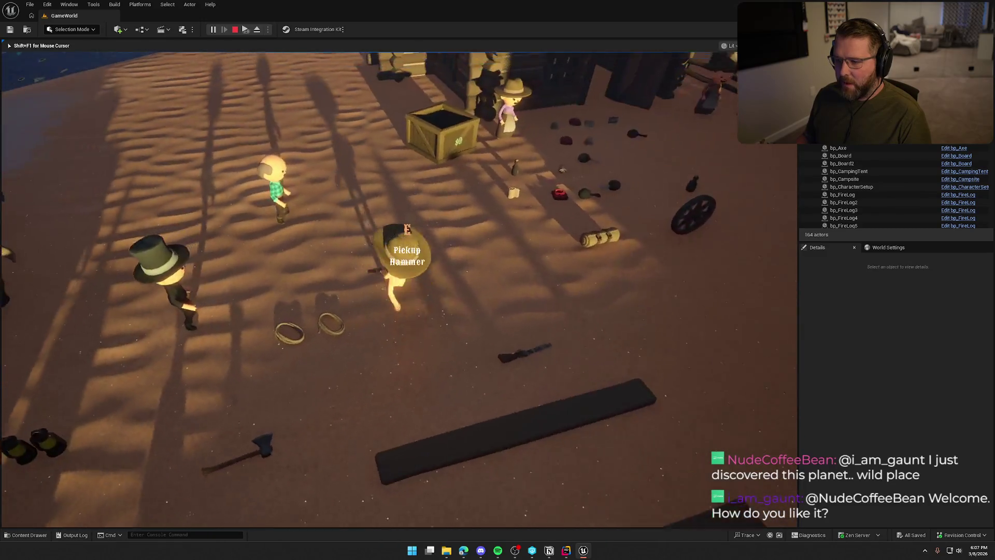
# - Walk the character into the river, swim toward the cabin shore, then stop playing
pyautogui.press('w')
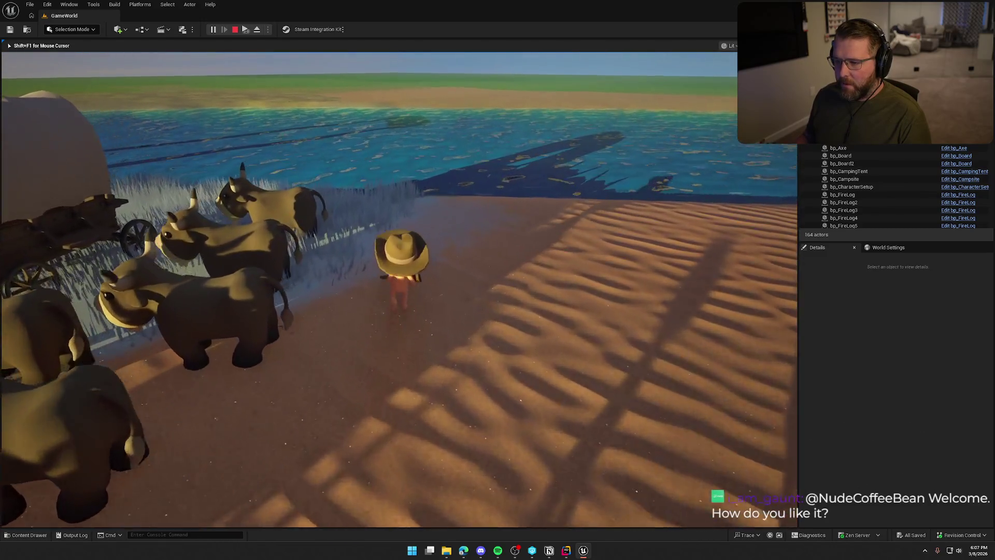
pyautogui.press('w')
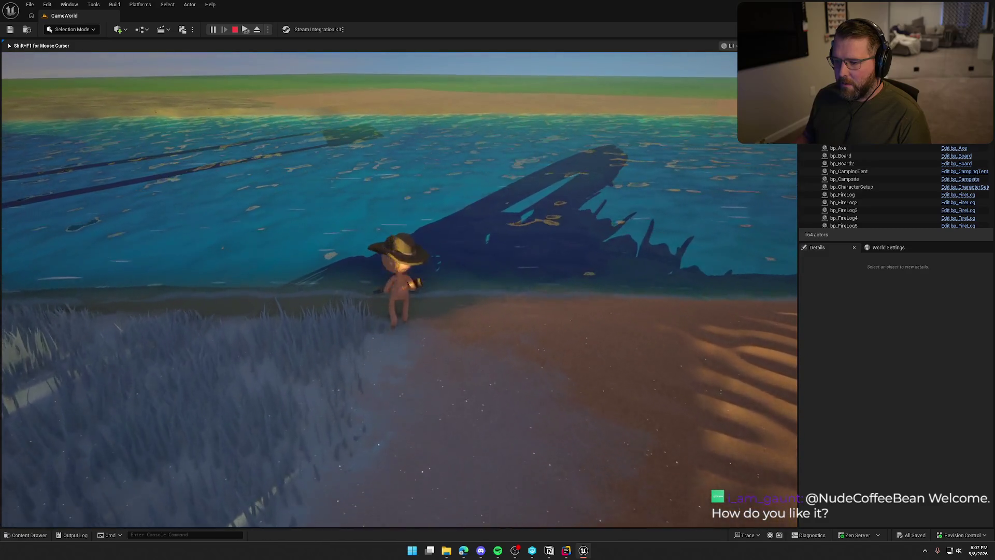
pyautogui.press('w')
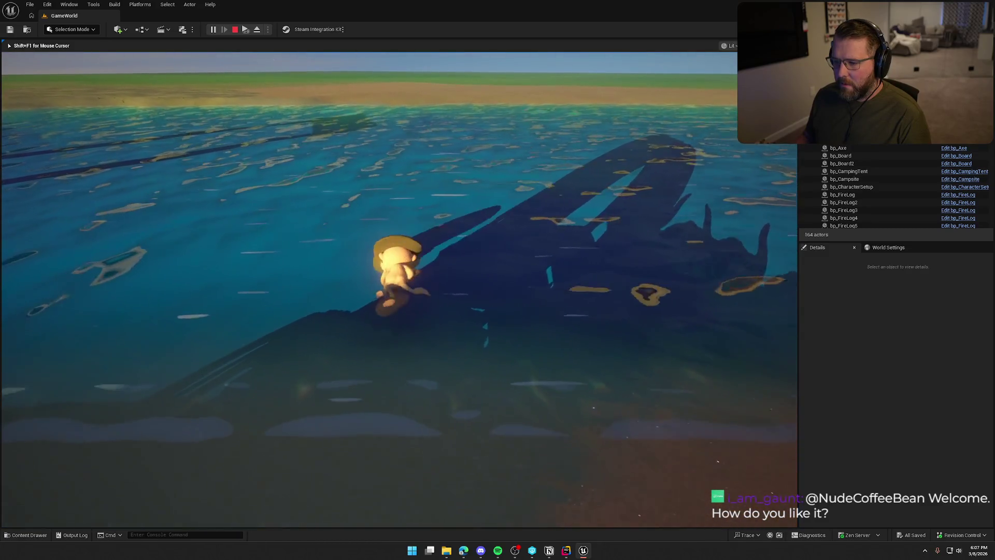
pyautogui.press('w')
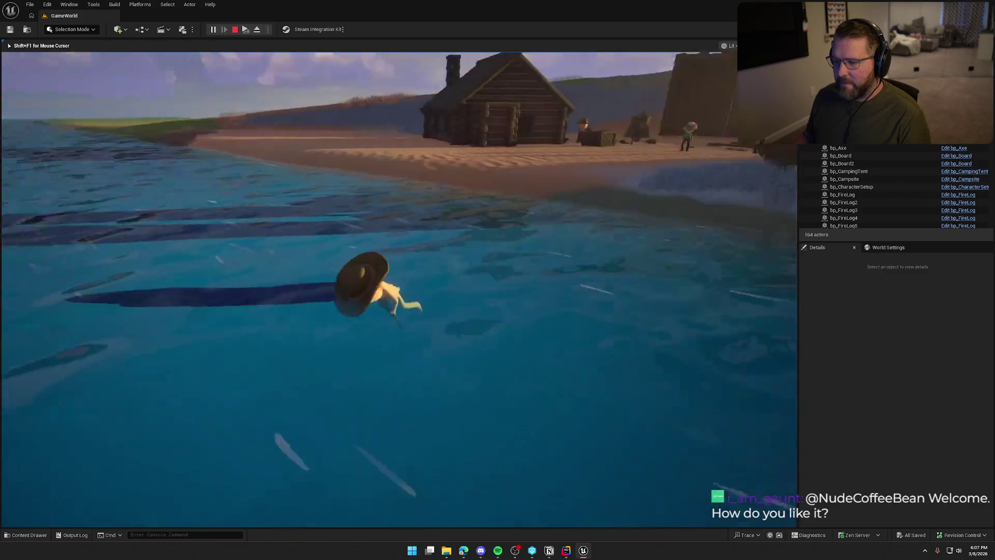
pyautogui.press('w')
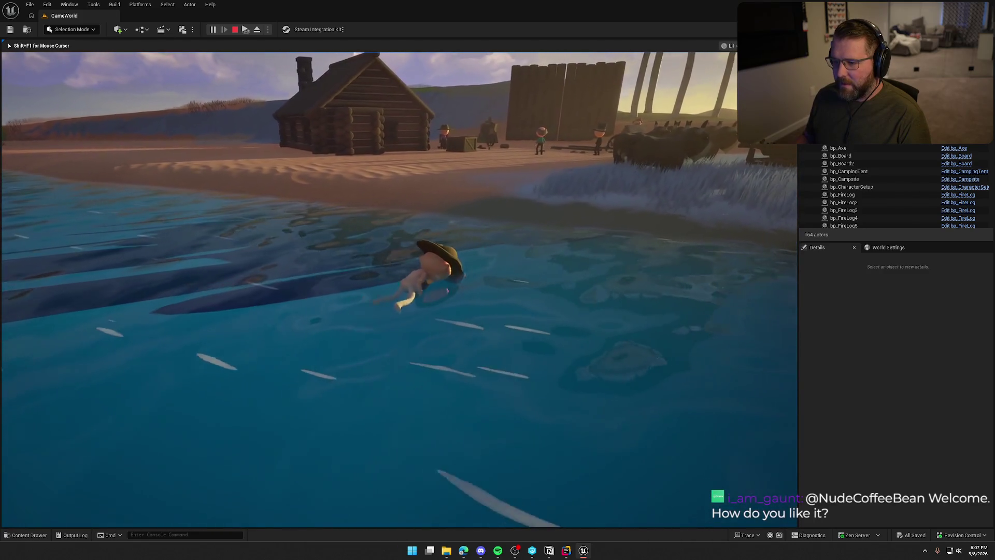
pyautogui.press('a')
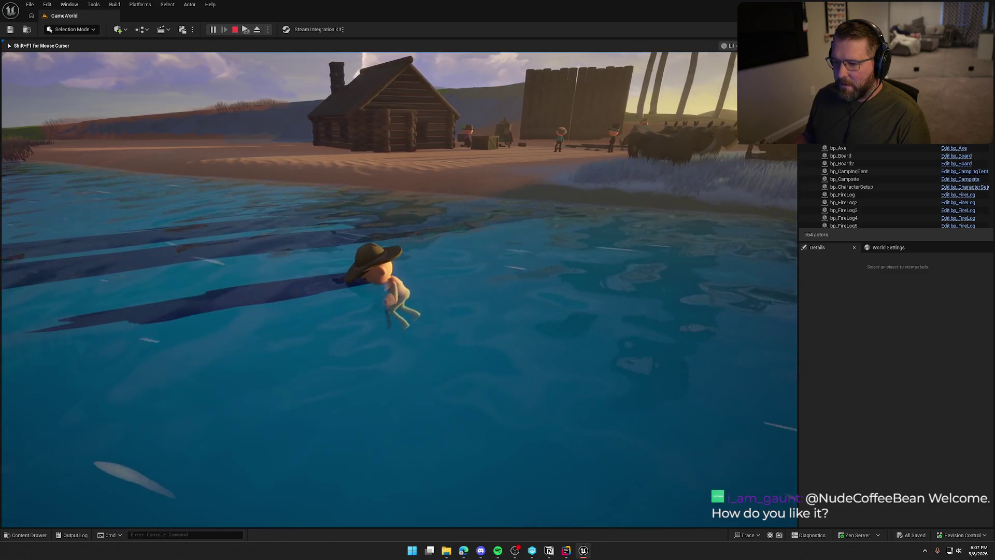
pyautogui.press('w')
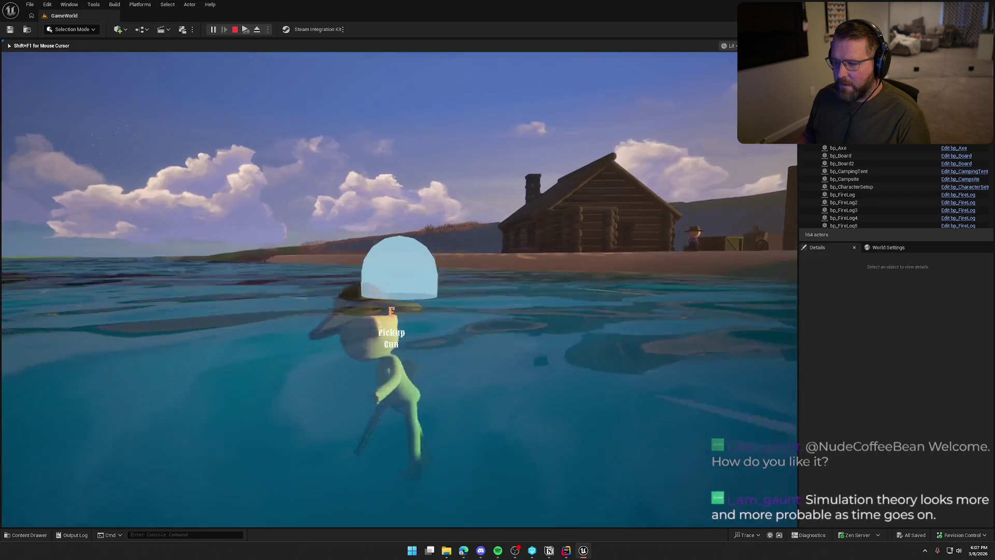
pyautogui.press('w')
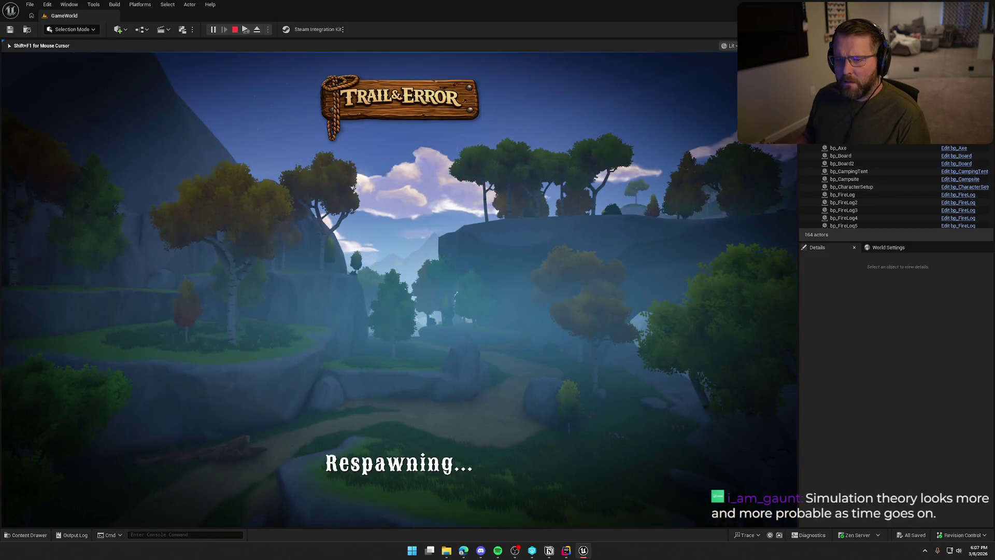
pyautogui.press('Escape')
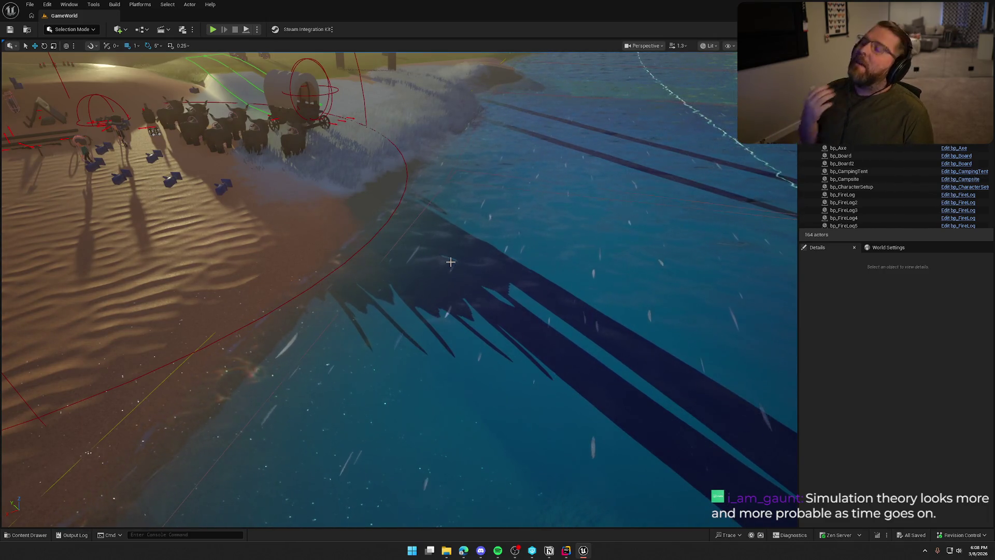
pyautogui.scroll(-3, 456, 263)
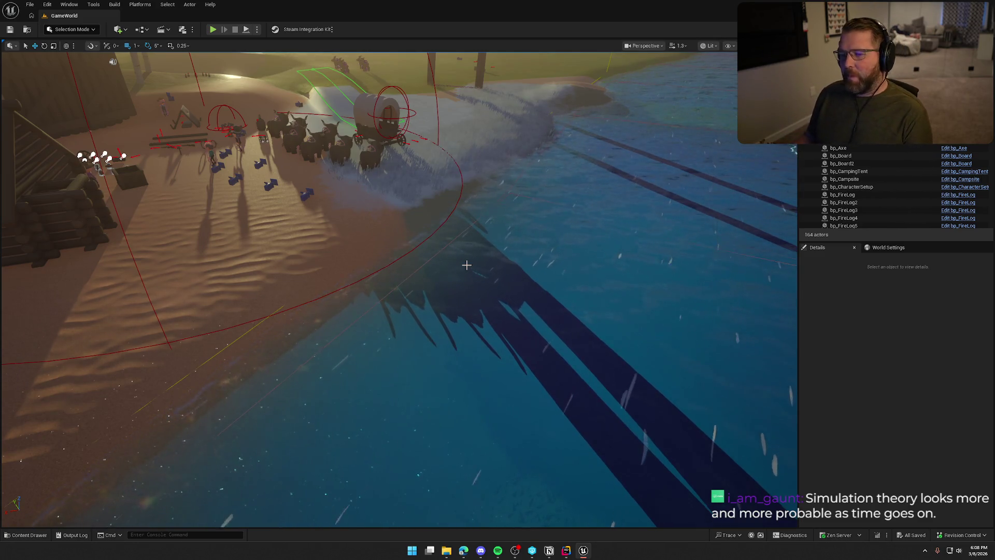
pyautogui.moveTo(423, 260); pyautogui.dragTo(294, 149)
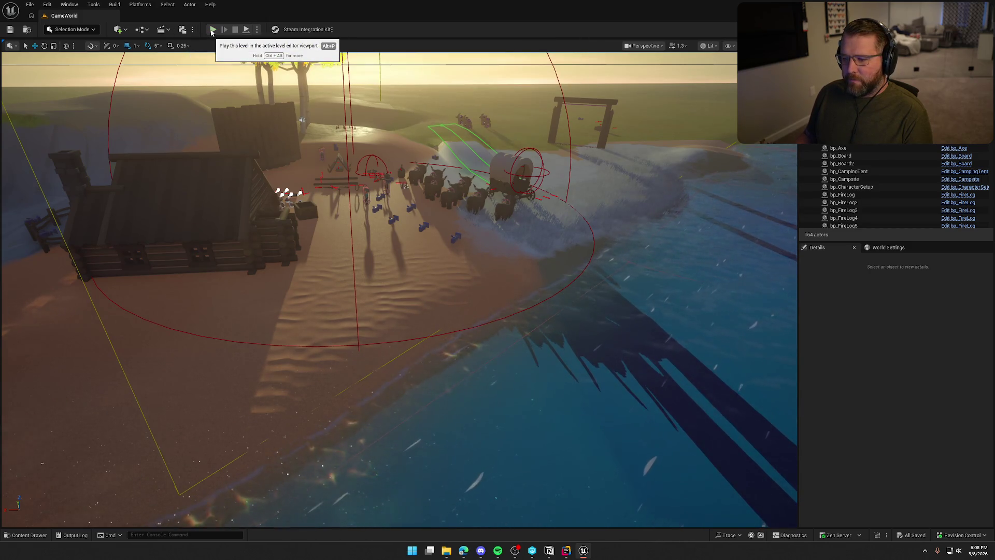
pyautogui.click(212, 30)
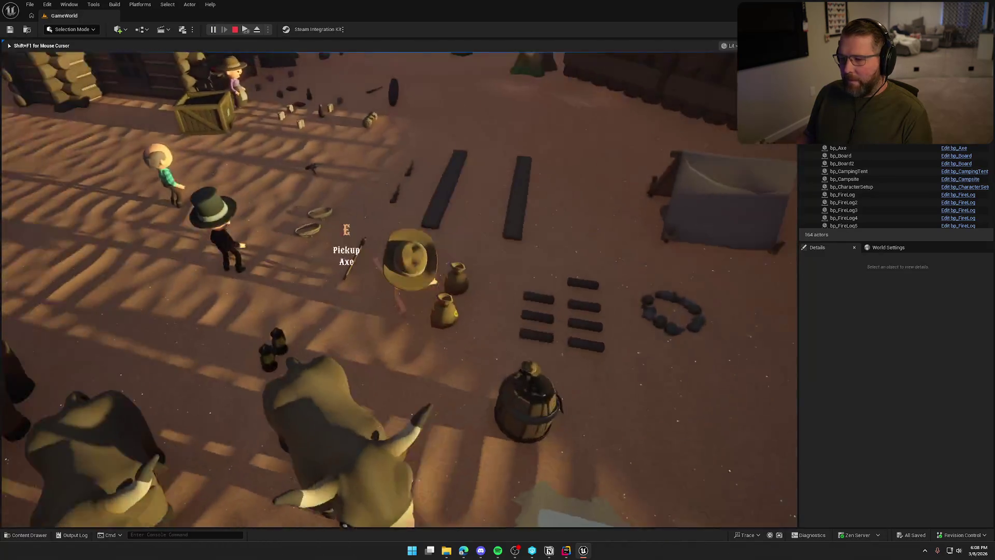
# - Wade into the water, swim back onto the sand toward the cabins, then stop playing
pyautogui.press('w')
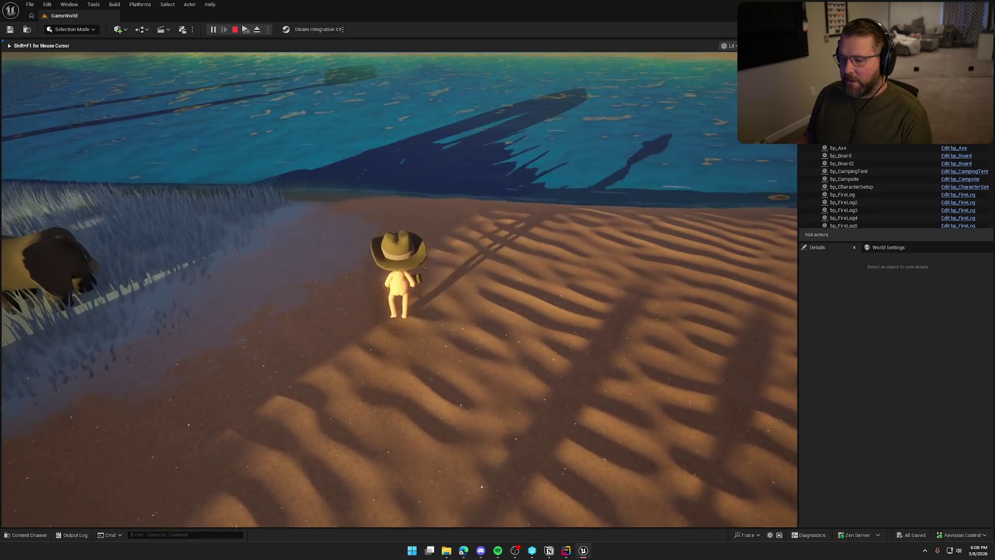
pyautogui.press('w')
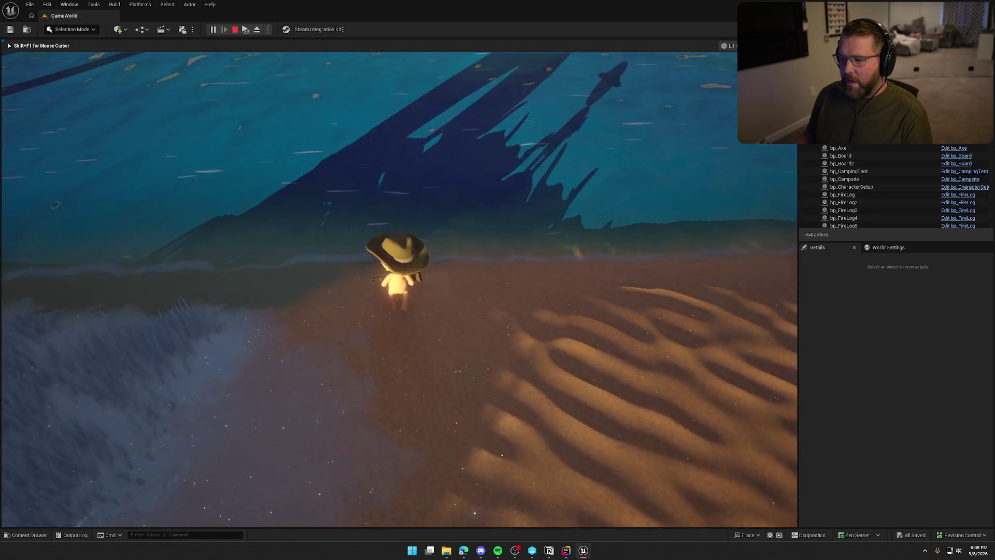
pyautogui.press('w')
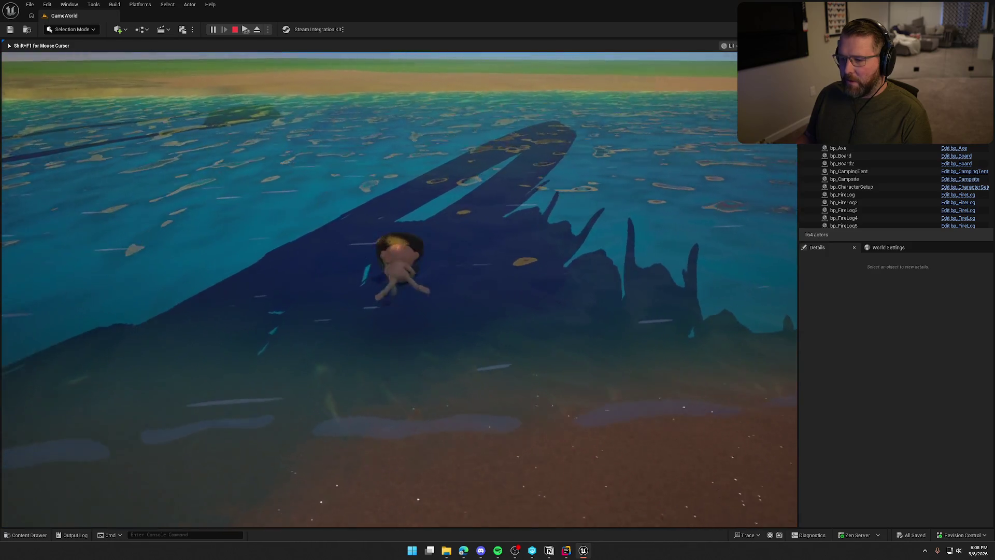
pyautogui.press('w')
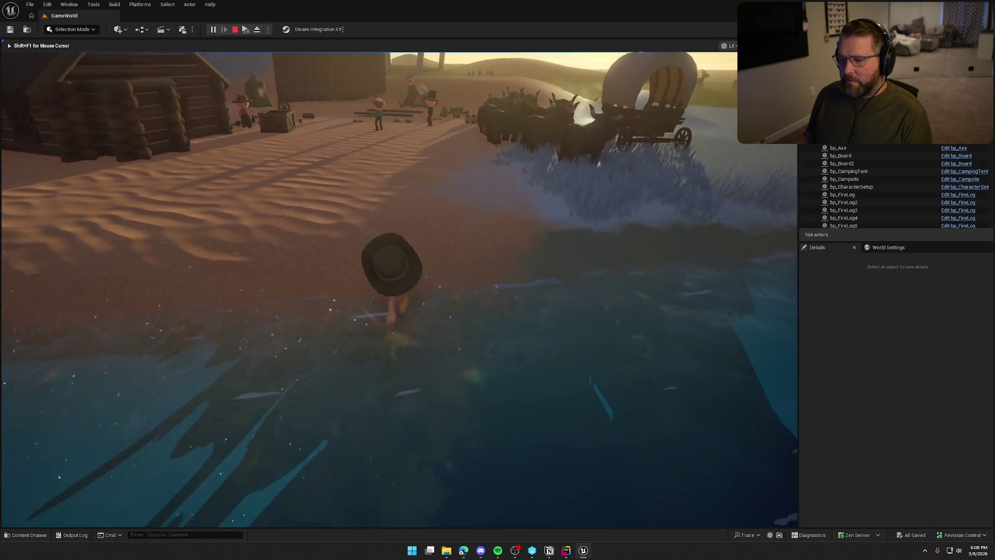
pyautogui.press('w')
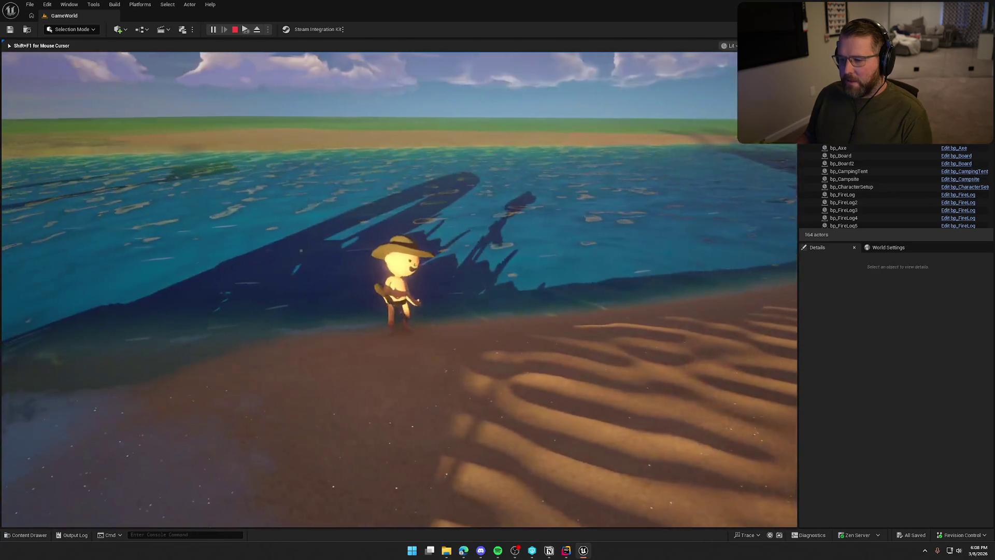
pyautogui.press('w')
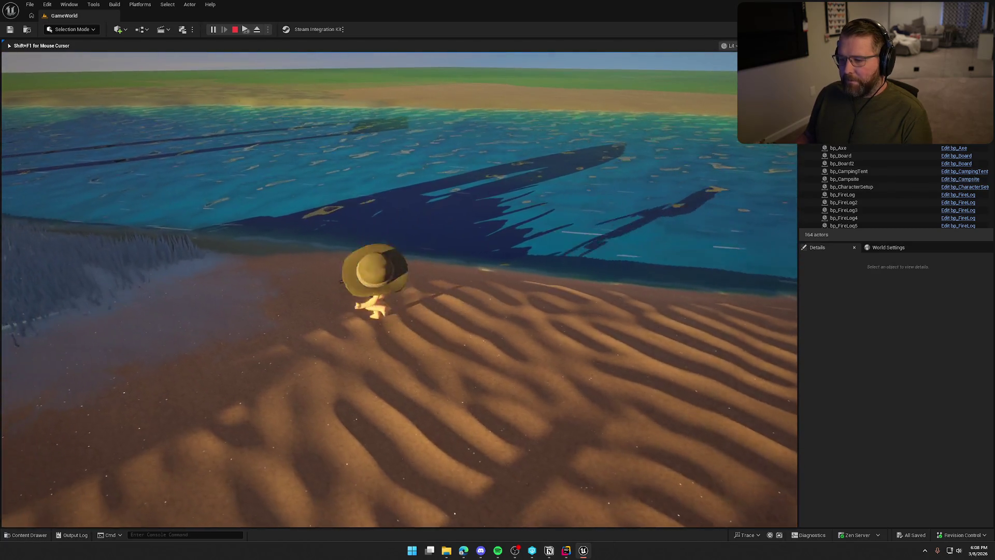
pyautogui.press('s')
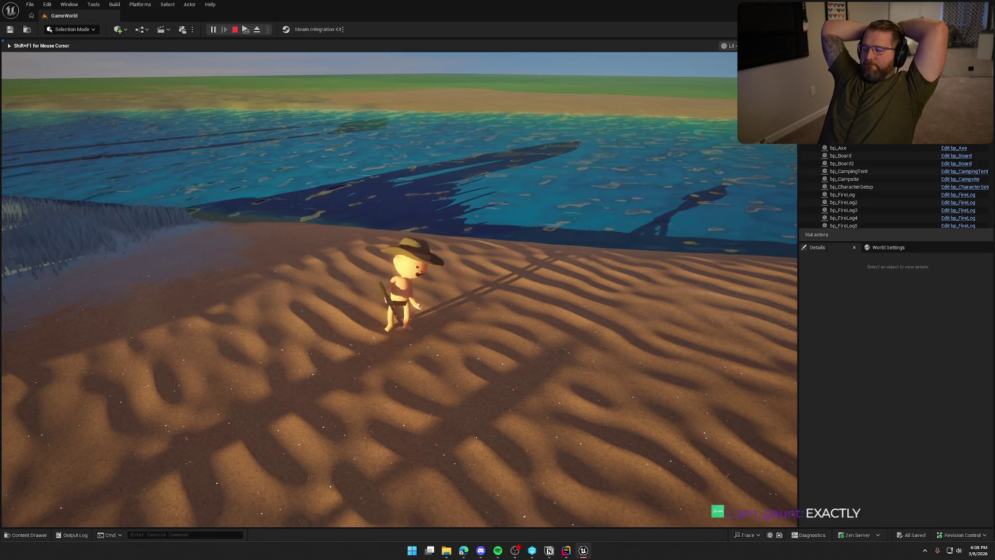
pyautogui.press('Escape')
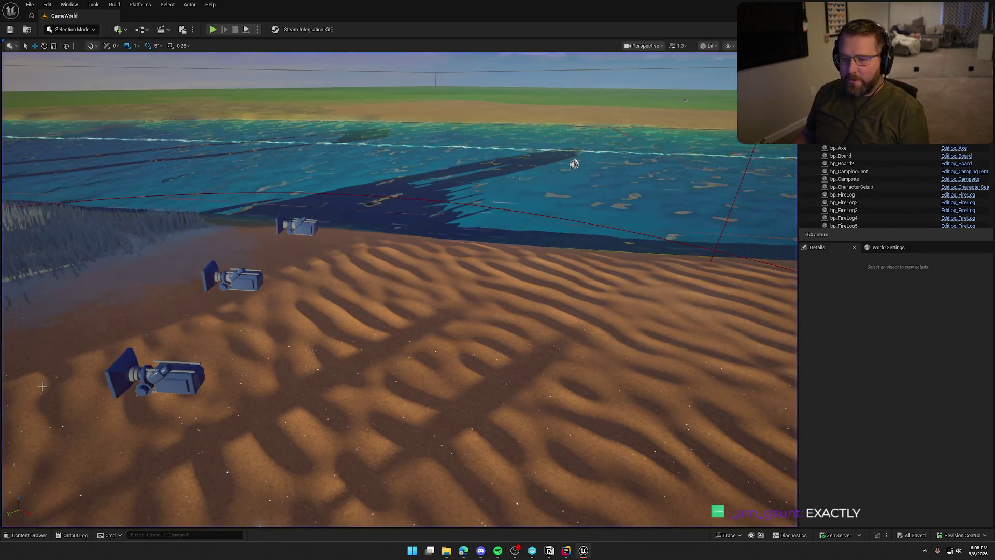
# - Open ABP_Player from the Art > Anims folder in the Content Drawer
pyautogui.hotkey('ctrl', 'space')
pyautogui.click(26, 374)
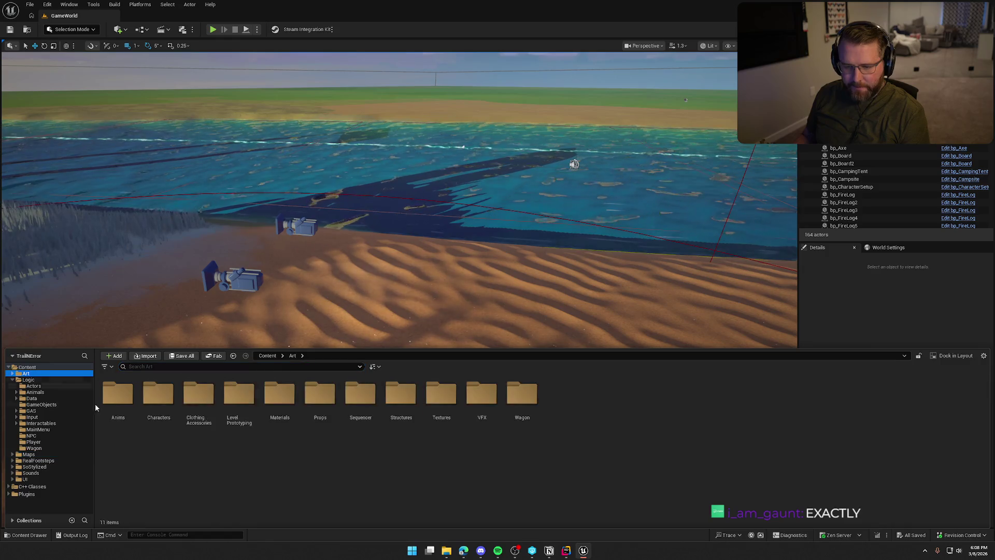
pyautogui.doubleClick(117, 394)
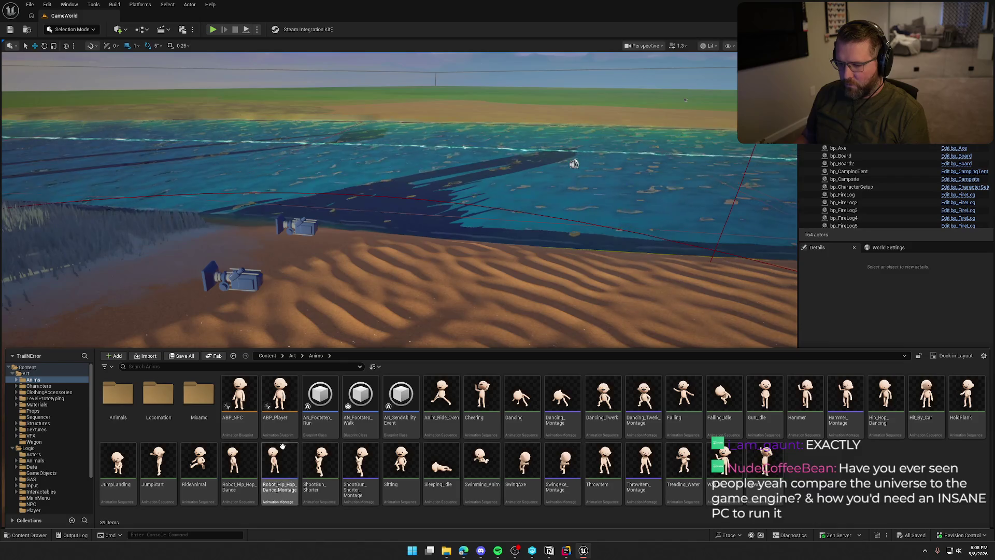
pyautogui.click(274, 398)
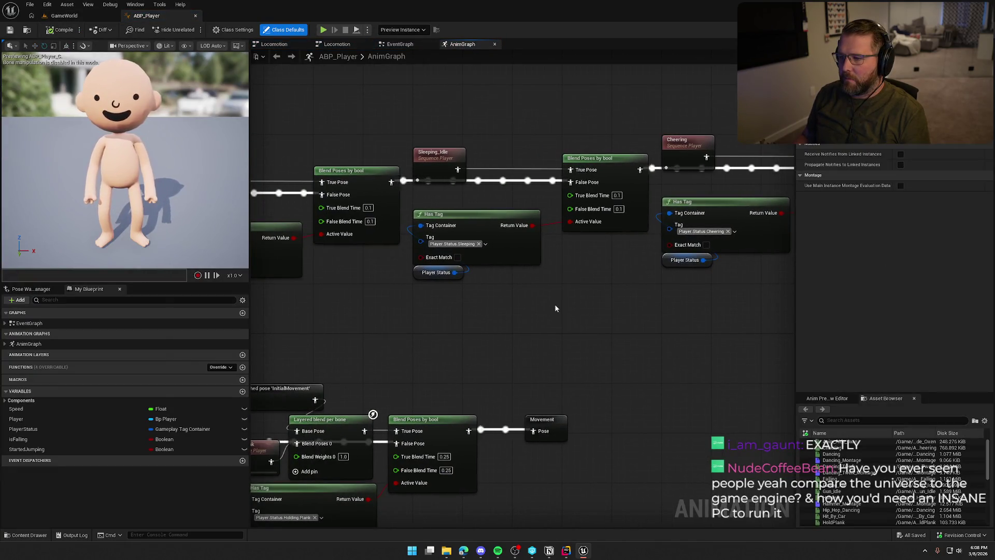
# - Pan the AnimGraph to inspect the gun-holding blend nodes, UpperBody slot and Output Pose
pyautogui.scroll(-3, 570, 327)
pyautogui.moveTo(591, 324)
pyautogui.mouseDown()
pyautogui.moveTo(695, 299)
pyautogui.moveTo(790, 300)
pyautogui.mouseUp()
pyautogui.moveTo(531, 224)
pyautogui.mouseDown()
pyautogui.moveTo(455, 296)
pyautogui.moveTo(541, 309)
pyautogui.moveTo(453, 274)
pyautogui.moveTo(635, 235)
pyautogui.moveTo(715, 166)
pyautogui.mouseUp()
pyautogui.moveTo(487, 316)
pyautogui.mouseDown()
pyautogui.moveTo(390, 204)
pyautogui.moveTo(356, 186)
pyautogui.mouseUp()
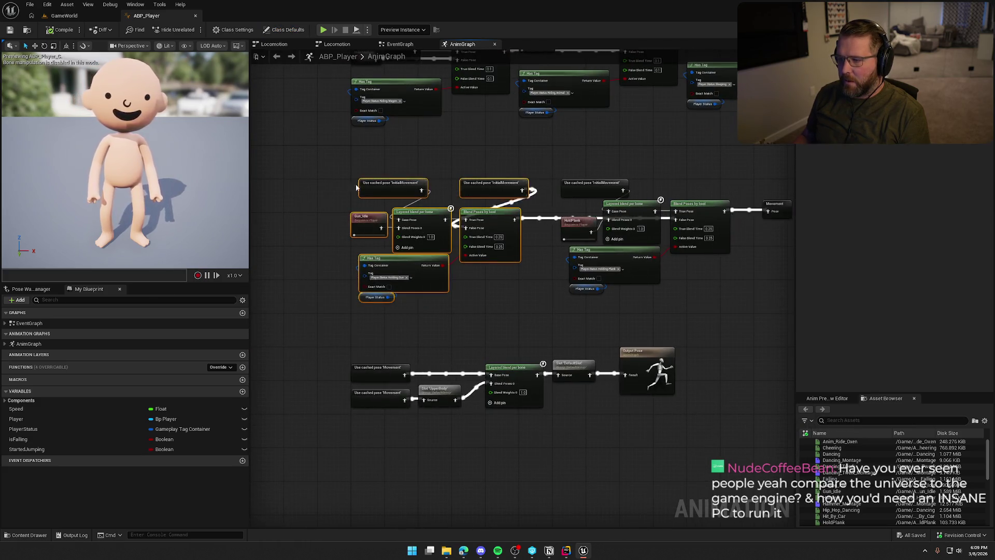
pyautogui.scroll(3, 516, 323)
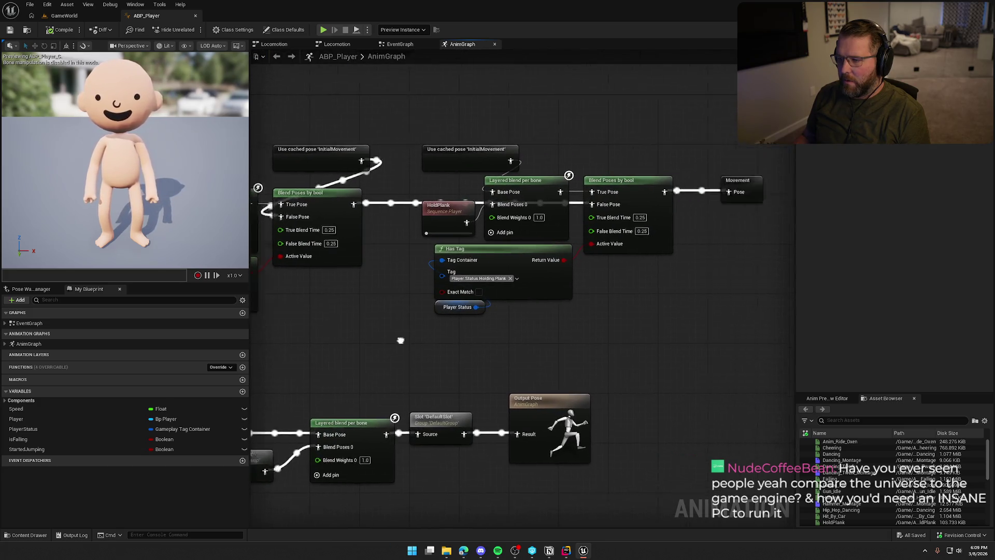
pyautogui.moveTo(544, 336)
pyautogui.mouseDown()
pyautogui.moveTo(601, 301)
pyautogui.moveTo(816, 256)
pyautogui.moveTo(473, 147)
pyautogui.mouseUp()
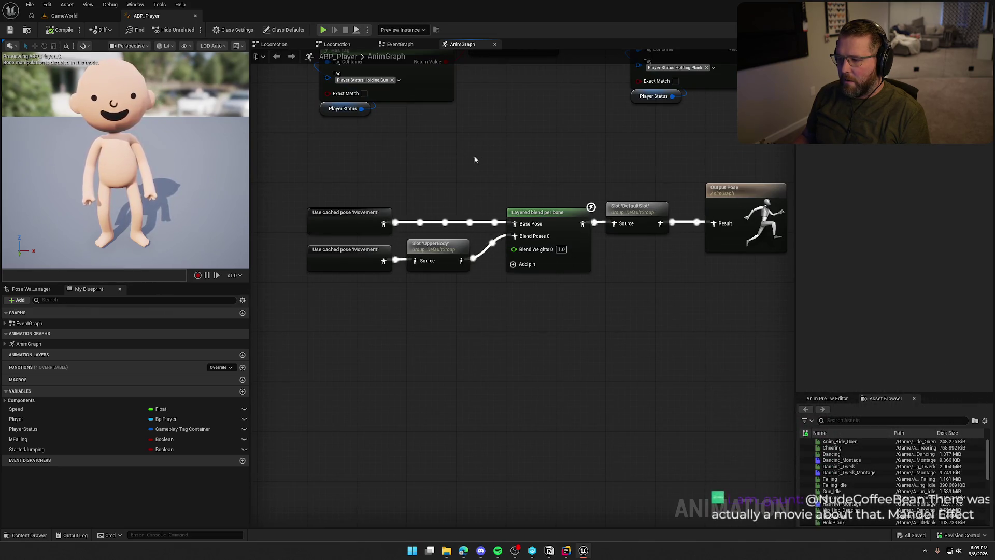
pyautogui.moveTo(336, 193); pyautogui.dragTo(639, 316)
pyautogui.click(595, 316)
pyautogui.moveTo(509, 145)
pyautogui.mouseDown()
pyautogui.moveTo(522, 303)
pyautogui.moveTo(316, 291)
pyautogui.moveTo(544, 300)
pyautogui.moveTo(481, 437)
pyautogui.moveTo(518, 485)
pyautogui.mouseUp()
# - Open the Locomotion state machine, flip through the EventGraph and Locomotion, and return to the AnimGraph
pyautogui.click(327, 136)
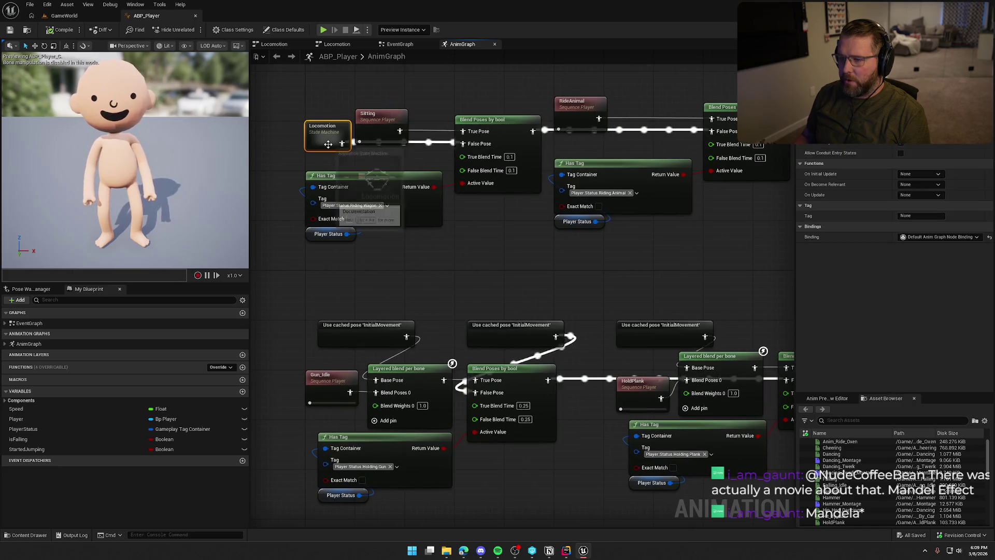
pyautogui.doubleClick(326, 136)
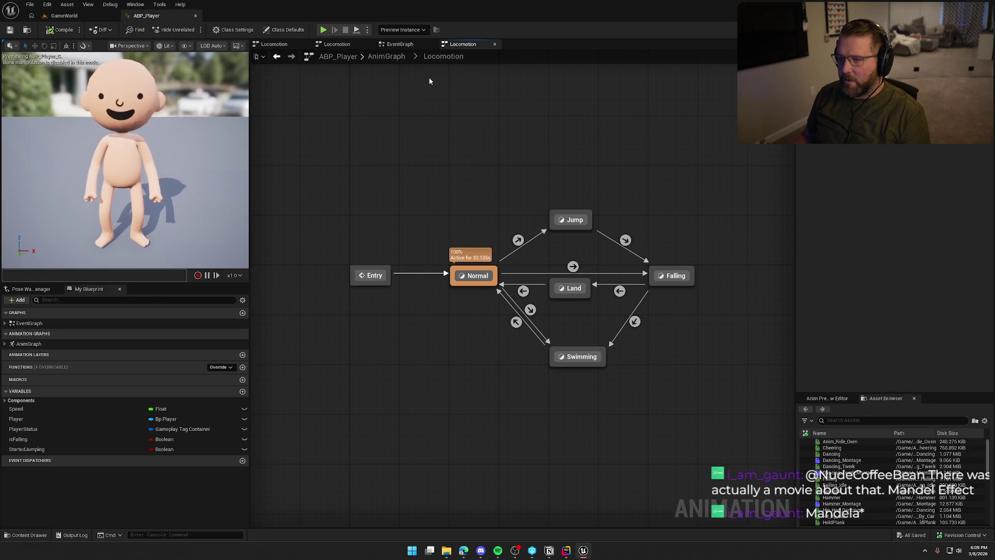
pyautogui.click(397, 45)
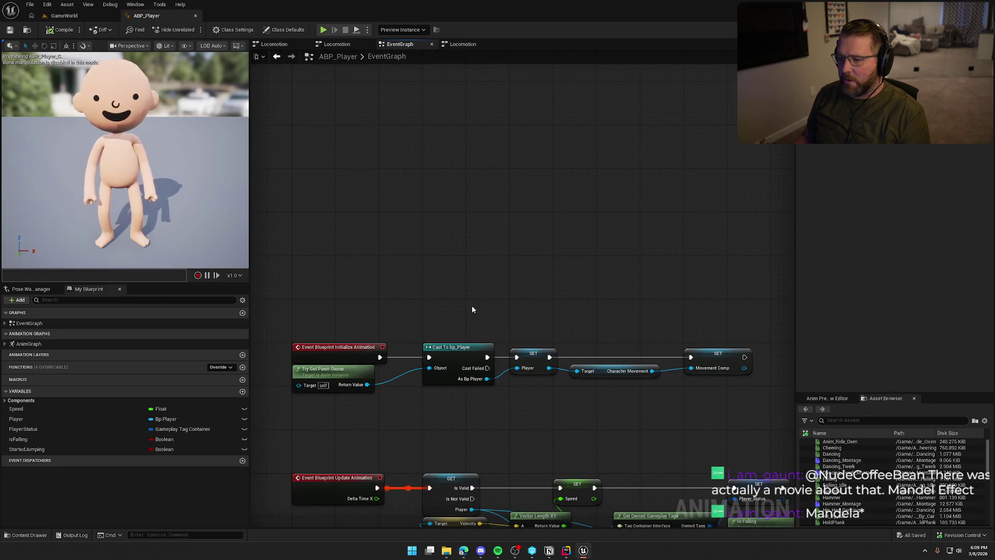
pyautogui.click(333, 47)
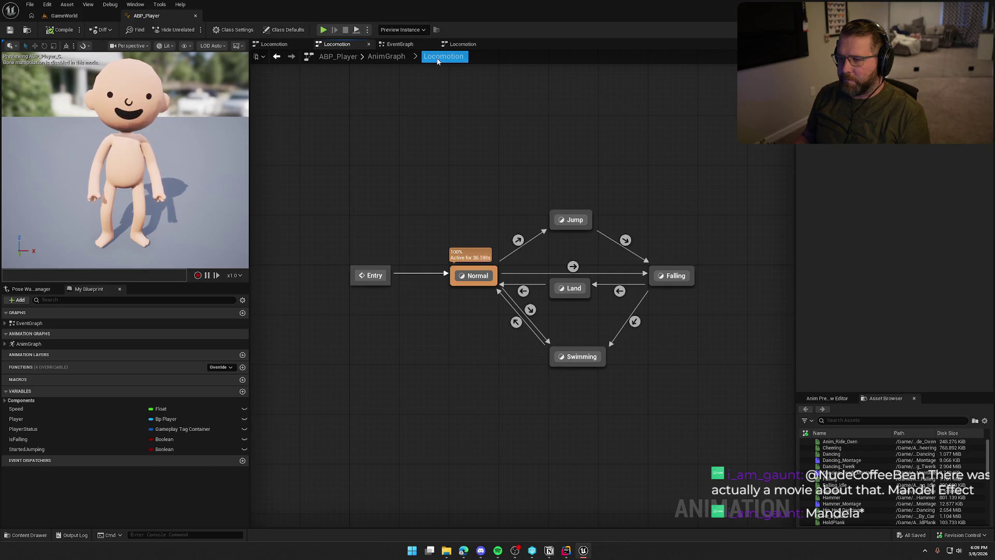
pyautogui.click(388, 58)
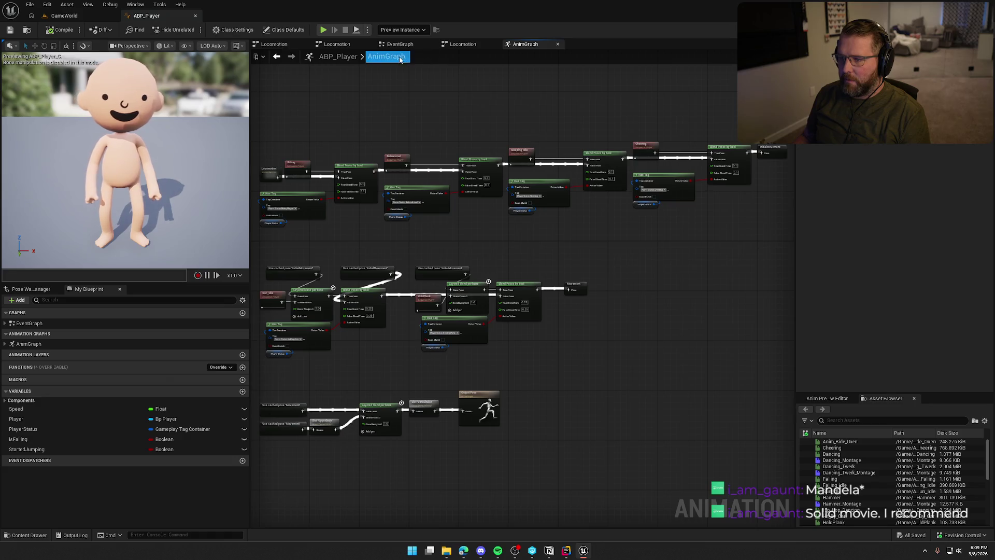
pyautogui.click(400, 44)
pyautogui.click(463, 44)
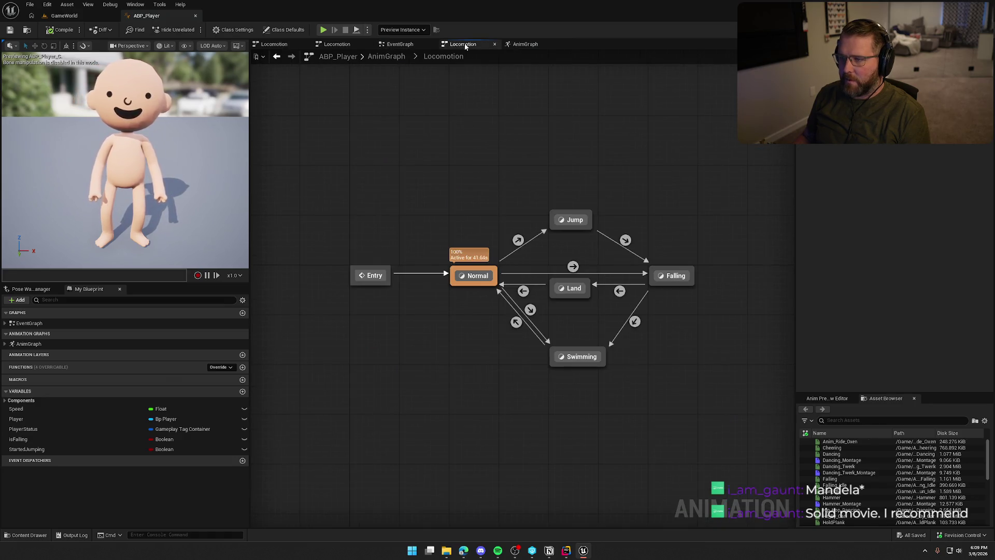
pyautogui.click(407, 45)
pyautogui.click(288, 45)
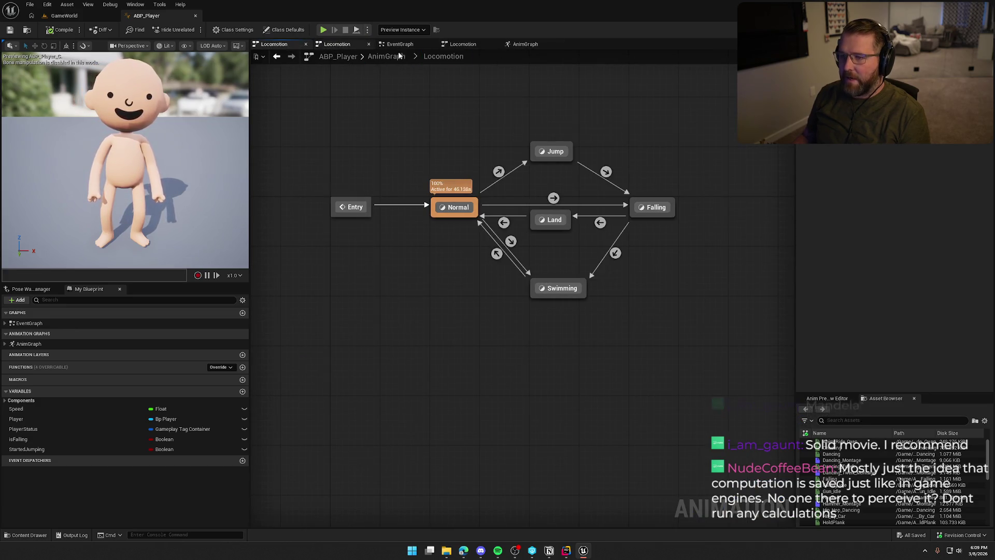
pyautogui.click(525, 44)
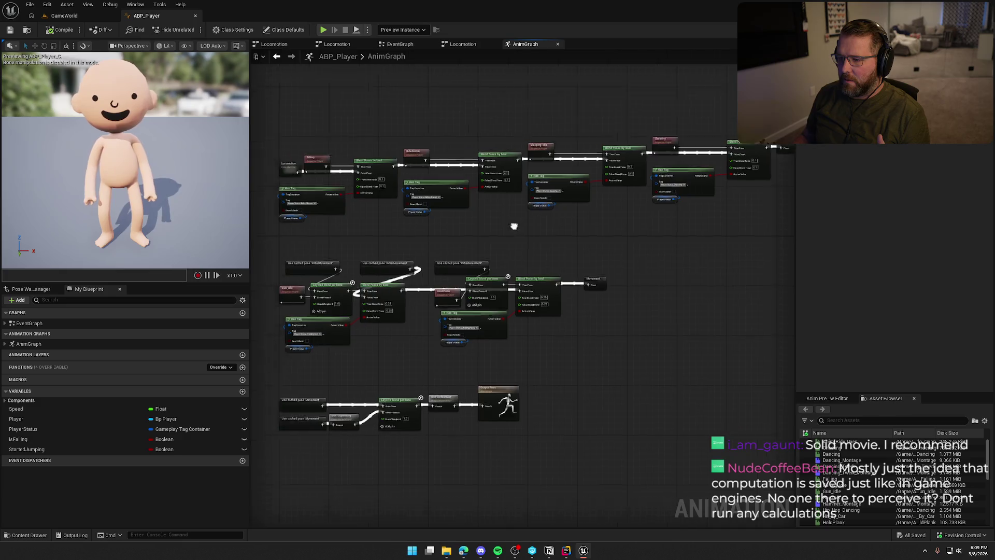
# - Inspect the Has Tag nodes and blend chain up to the InitialMovement and Movement nodes
pyautogui.scroll(-3, 652, 142)
pyautogui.scroll(5, 608, 241)
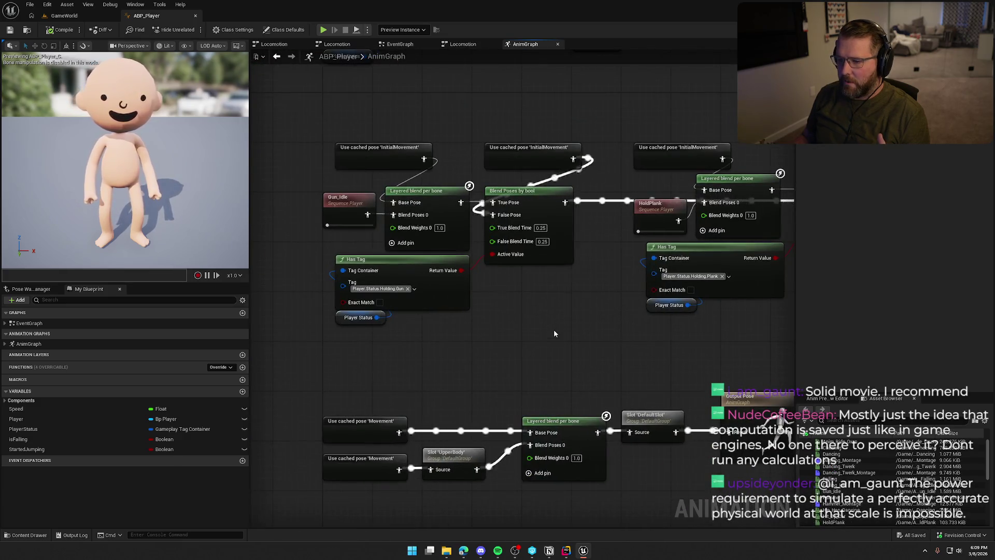
pyautogui.moveTo(531, 331); pyautogui.dragTo(543, 301)
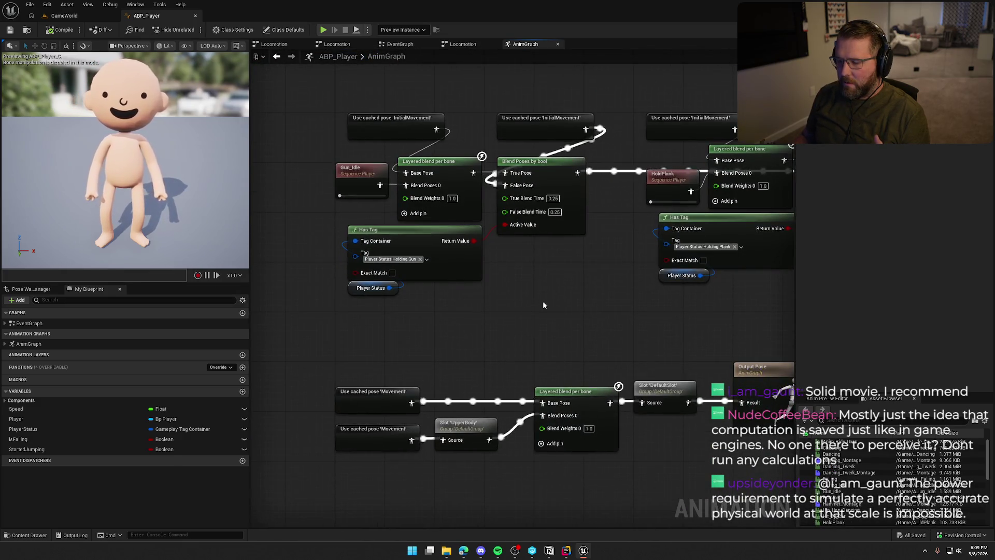
pyautogui.moveTo(481, 328); pyautogui.dragTo(359, 321)
pyautogui.moveTo(615, 326); pyautogui.dragTo(267, 242)
pyautogui.click(434, 284)
pyautogui.moveTo(469, 287)
pyautogui.mouseDown()
pyautogui.moveTo(497, 331)
pyautogui.moveTo(281, 314)
pyautogui.mouseUp()
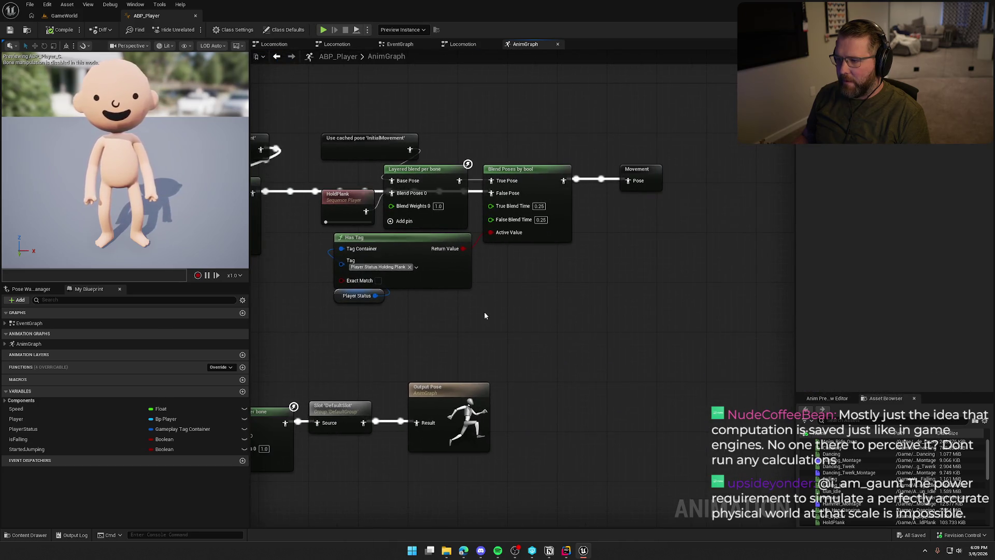
pyautogui.moveTo(487, 312); pyautogui.dragTo(772, 315)
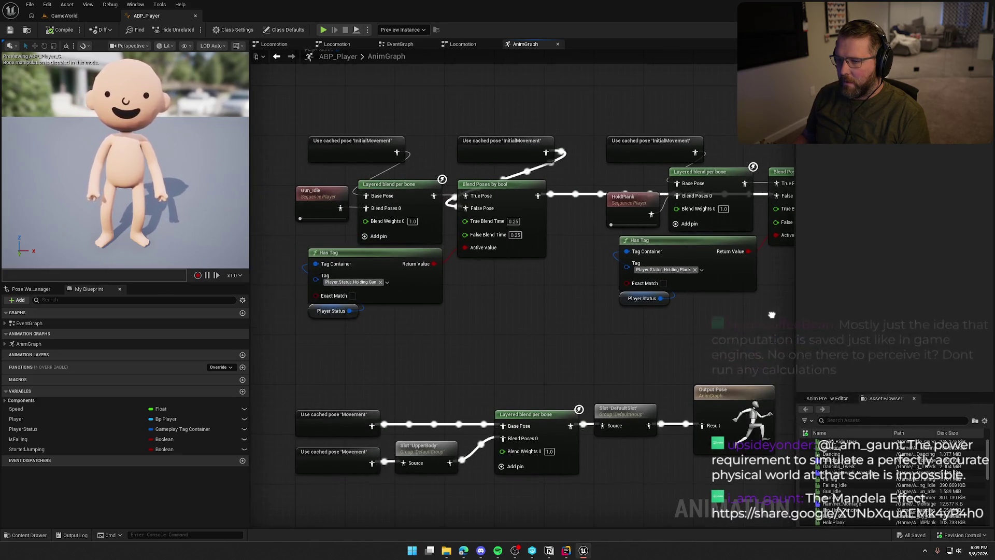
pyautogui.click(534, 156)
pyautogui.moveTo(564, 337); pyautogui.dragTo(271, 352)
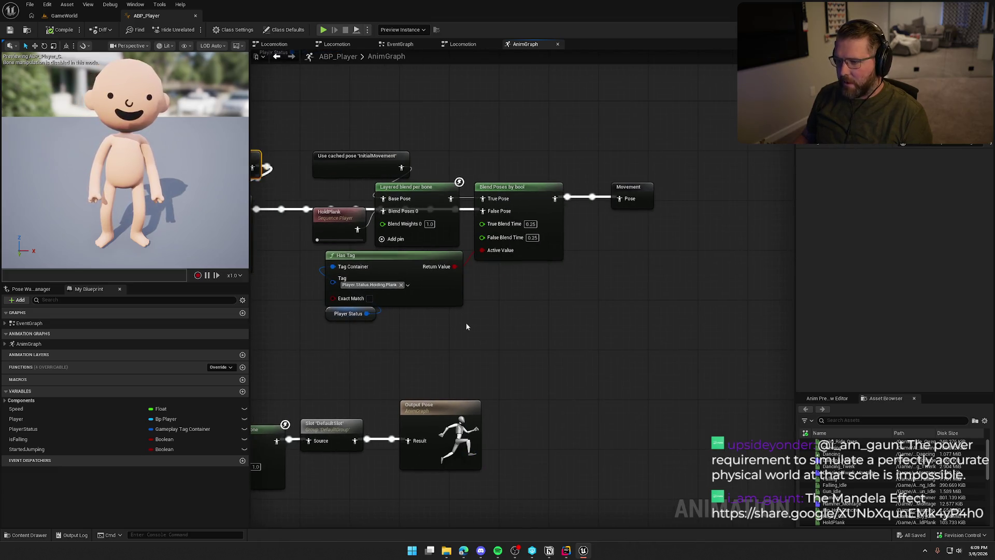
# - Duplicate the InitialMovement cached pose and Blend Poses by bool, wiring the copy into the new blend
pyautogui.moveTo(542, 294)
pyautogui.mouseDown()
pyautogui.moveTo(434, 290)
pyautogui.moveTo(426, 101)
pyautogui.mouseUp()
pyautogui.hotkey('ctrl', 'v')
pyautogui.moveTo(534, 190); pyautogui.dragTo(719, 188)
pyautogui.click(410, 183)
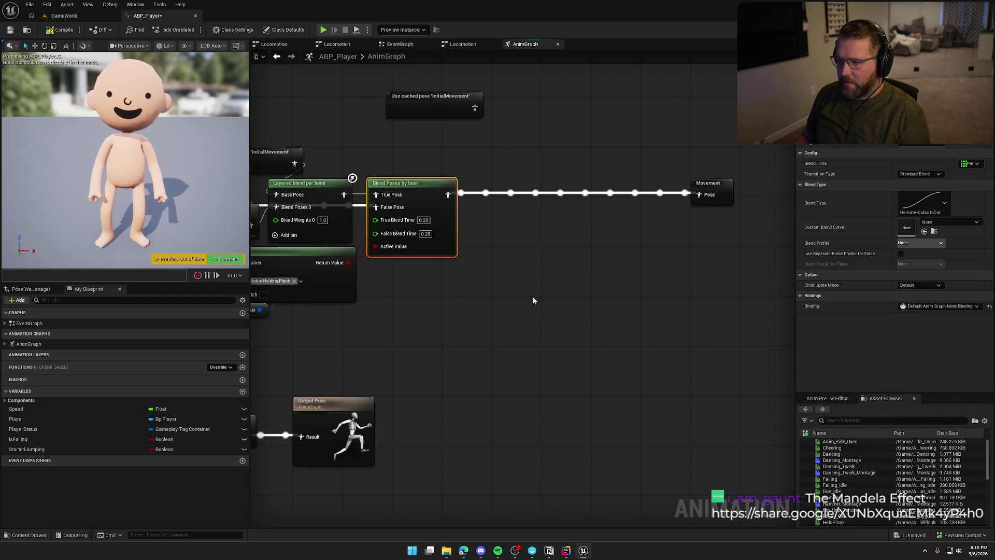
pyautogui.hotkey('ctrl', 'c')
pyautogui.hotkey('ctrl', 'v')
pyautogui.moveTo(631, 198)
pyautogui.mouseDown()
pyautogui.moveTo(609, 183)
pyautogui.moveTo(700, 200)
pyautogui.mouseUp()
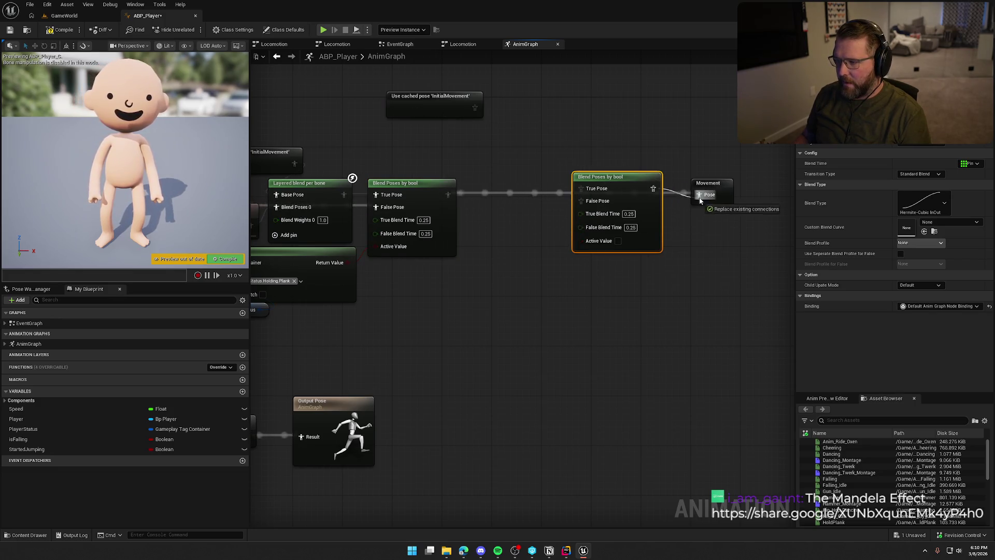
pyautogui.moveTo(606, 181)
pyautogui.mouseDown()
pyautogui.moveTo(603, 197)
pyautogui.moveTo(475, 110)
pyautogui.mouseUp()
pyautogui.moveTo(426, 97)
pyautogui.mouseDown()
pyautogui.moveTo(557, 136)
pyautogui.moveTo(480, 143)
pyautogui.moveTo(482, 155)
pyautogui.mouseUp()
pyautogui.click(548, 119)
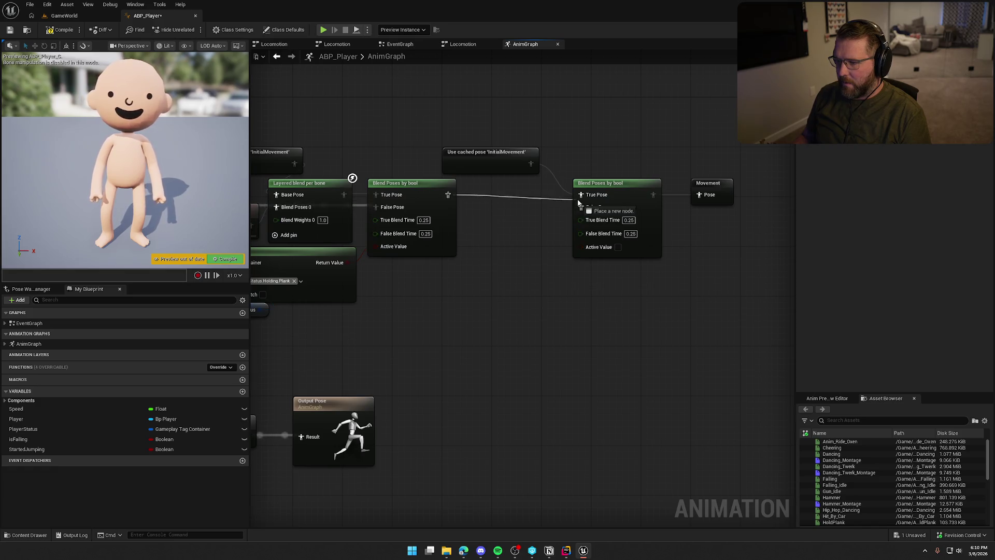
# - Align the new blend node, cached pose and Movement node into a tidy chain
pyautogui.moveTo(599, 196); pyautogui.dragTo(606, 181)
pyautogui.moveTo(706, 189); pyautogui.dragTo(706, 177)
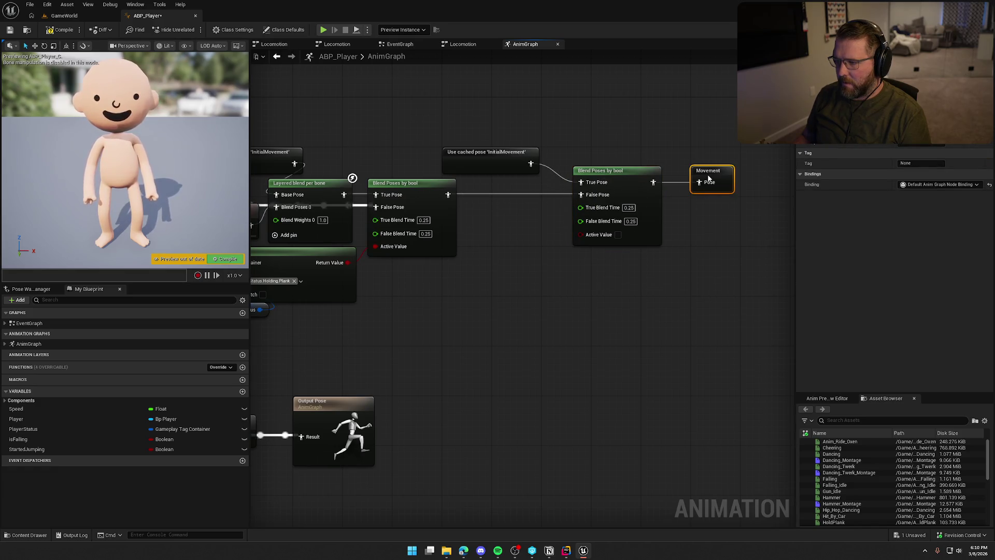
pyautogui.moveTo(610, 177); pyautogui.dragTo(629, 176)
pyautogui.click(473, 162)
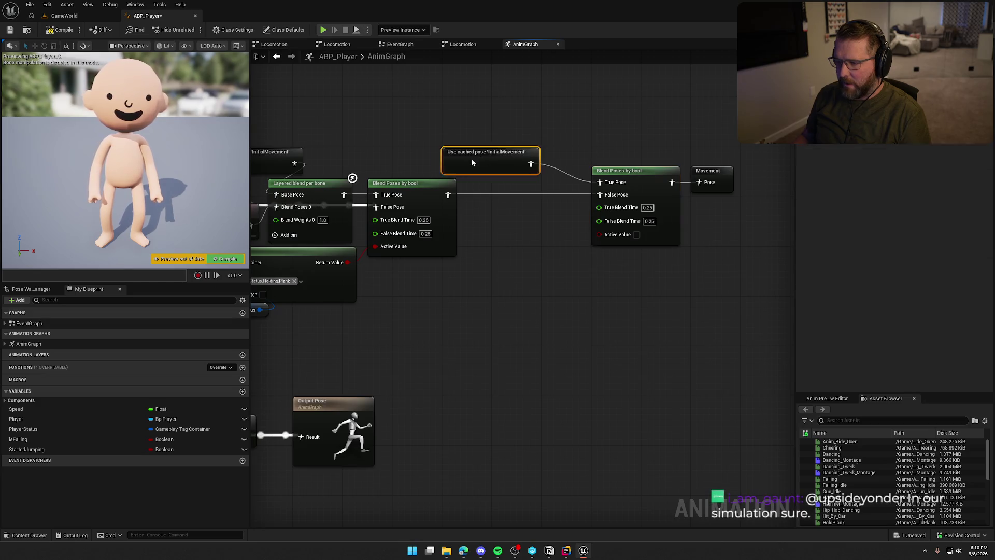
pyautogui.moveTo(410, 165); pyautogui.dragTo(404, 165)
pyautogui.moveTo(629, 177); pyautogui.dragTo(580, 177)
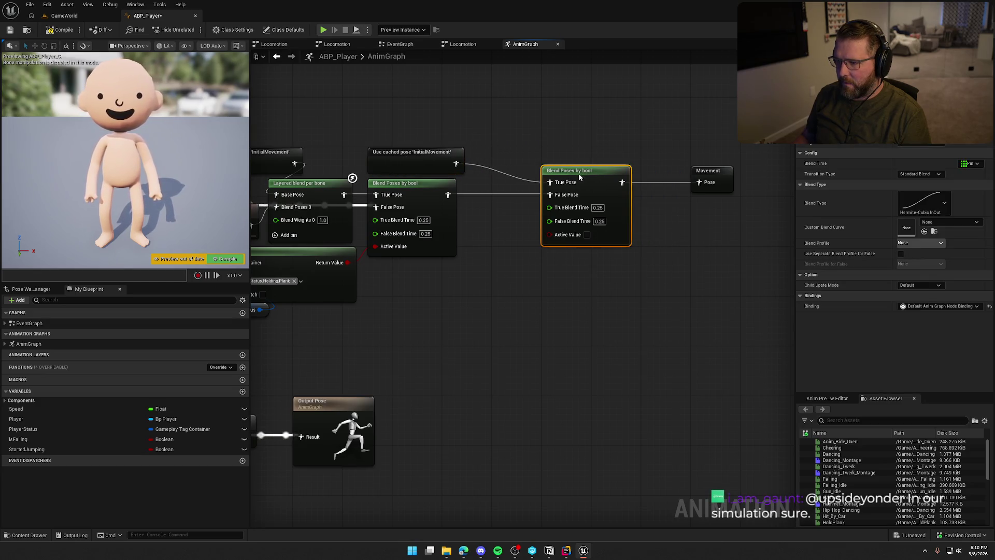
pyautogui.moveTo(724, 167); pyautogui.dragTo(679, 167)
pyautogui.click(574, 281)
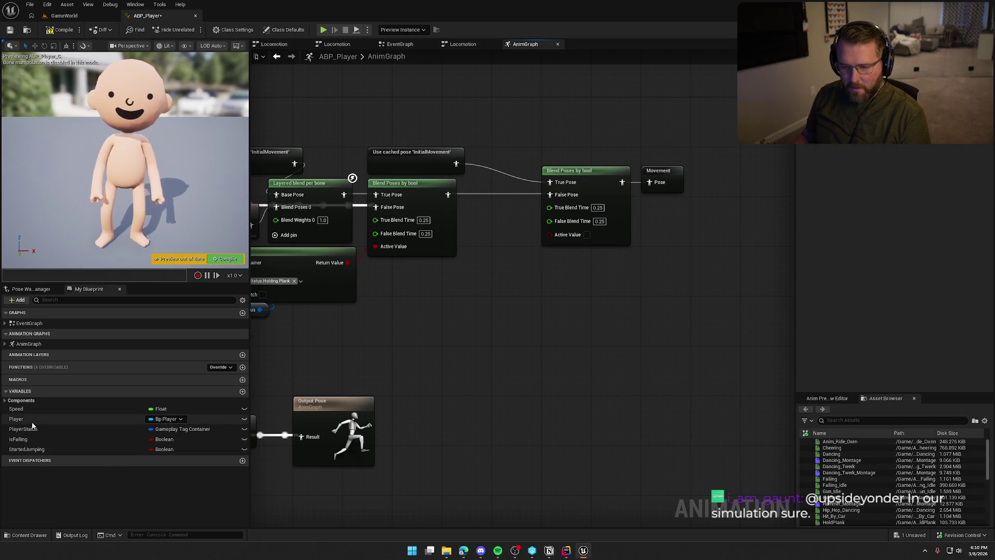
# - Feed Player Status > Has Tag (Player.Status.Swimming) into the new blend's Active Value
pyautogui.moveTo(32, 427)
pyautogui.mouseDown()
pyautogui.moveTo(451, 255)
pyautogui.moveTo(418, 283)
pyautogui.mouseUp()
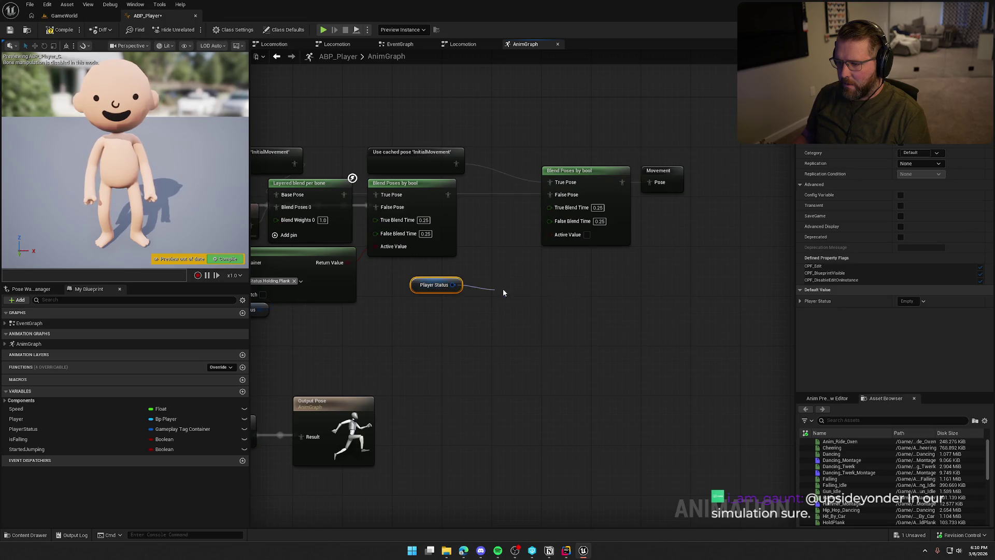
pyautogui.moveTo(503, 292); pyautogui.dragTo(503, 292)
pyautogui.write('has t')
pyautogui.press('Return')
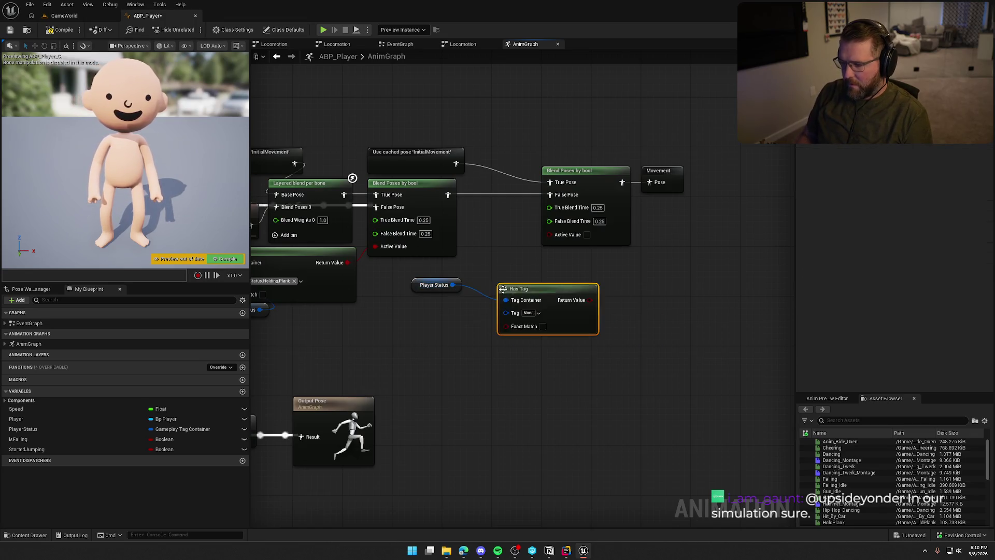
pyautogui.click(533, 312)
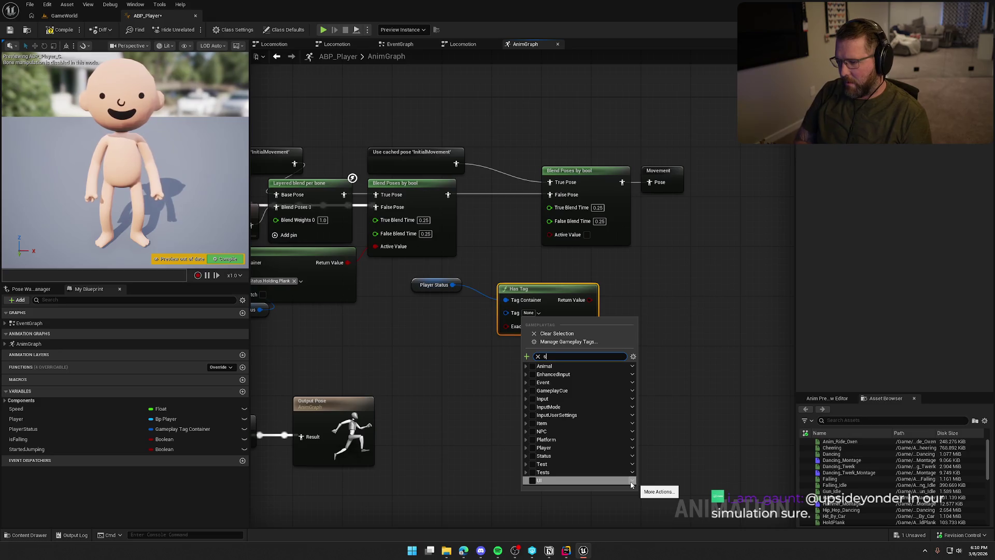
pyautogui.write('wim')
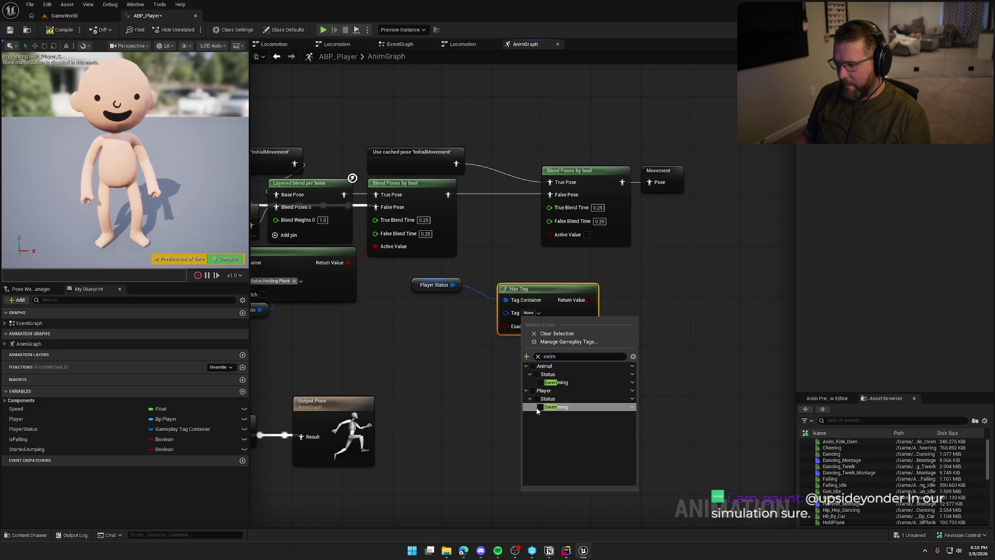
pyautogui.click(539, 407)
pyautogui.moveTo(621, 300); pyautogui.dragTo(560, 262)
pyautogui.moveTo(423, 286)
pyautogui.mouseDown()
pyautogui.moveTo(546, 380)
pyautogui.moveTo(510, 348)
pyautogui.mouseUp()
pyautogui.keyDown('ctrl'); pyautogui.click(563, 295); pyautogui.keyUp('ctrl')
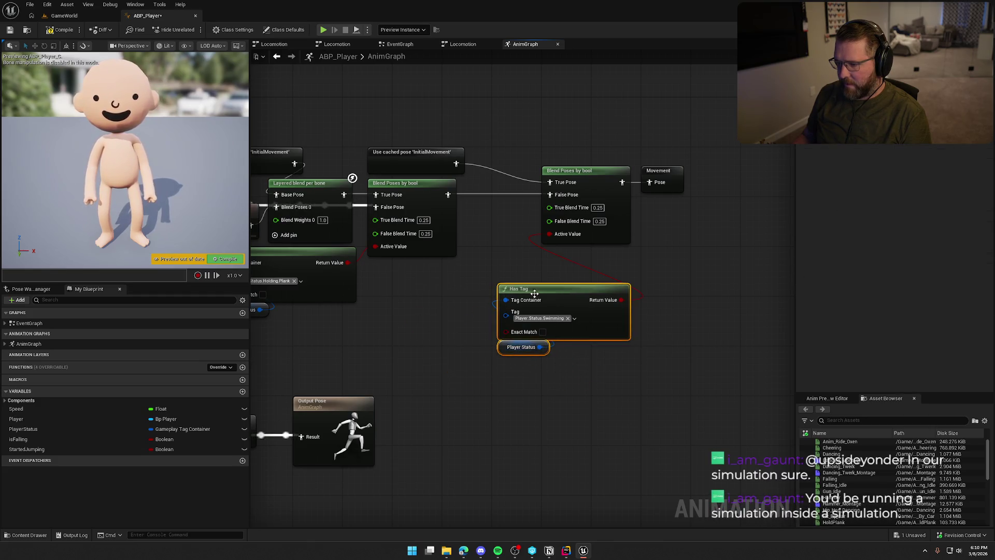
pyautogui.moveTo(563, 295); pyautogui.dragTo(557, 258)
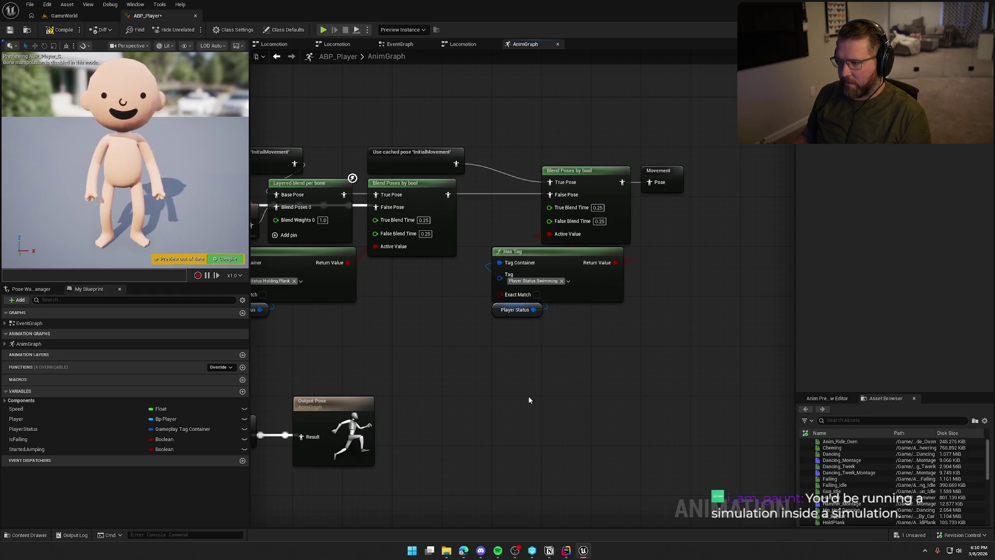
pyautogui.moveTo(529, 403); pyautogui.dragTo(645, 378)
# - Compile and check out ABP_Player, then start a playtest in the GameWorld level
pyautogui.click(63, 29)
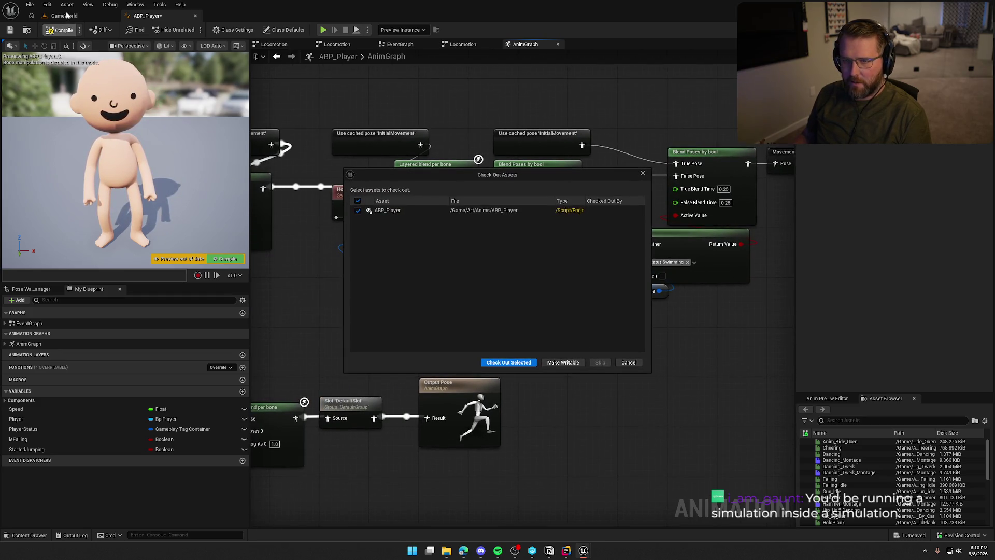
pyautogui.click(509, 363)
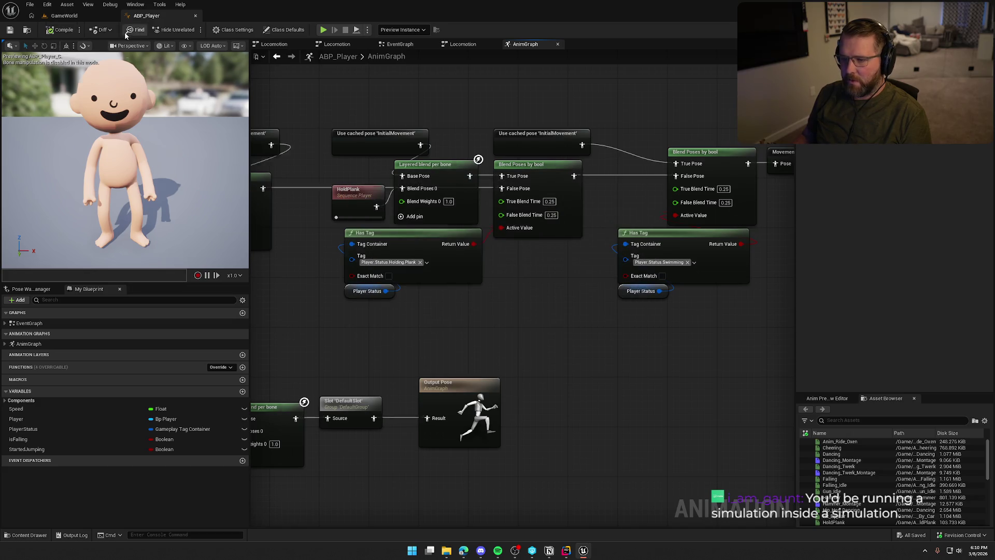
pyautogui.click(64, 16)
pyautogui.click(217, 29)
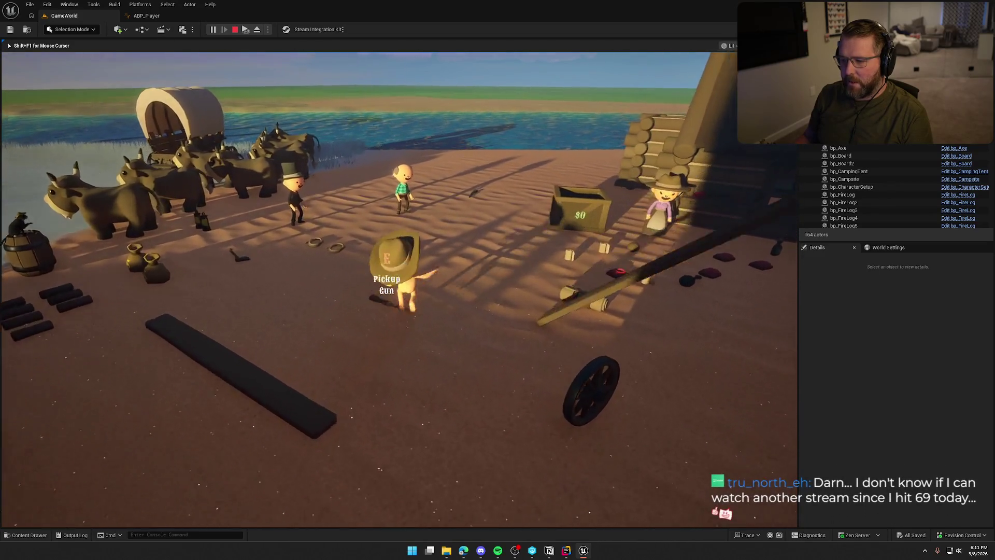
# - End the GameWorld play session after checking the swimming pose
pyautogui.press('Escape')
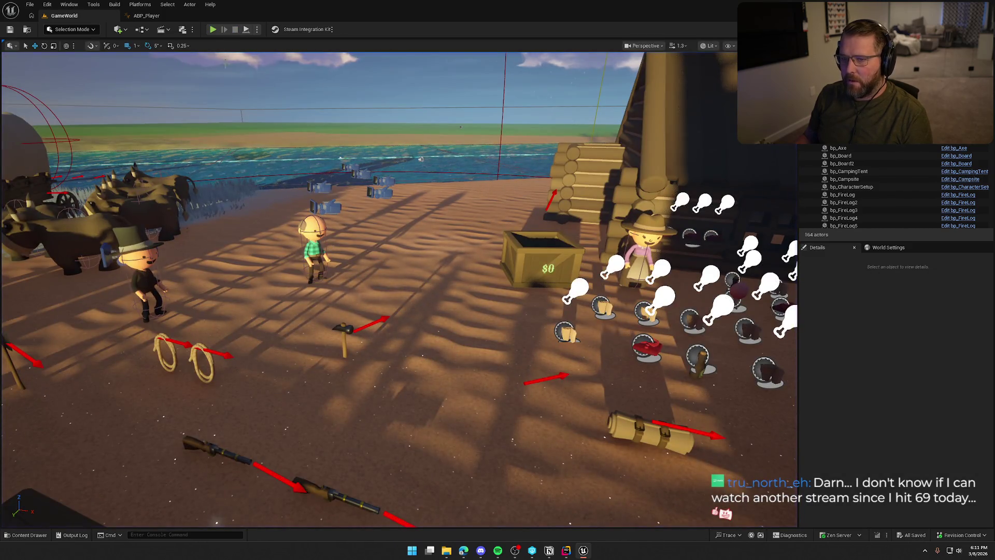
# - Return to the GameWorld level and open the bp_Player Blueprint from the Player folder
pyautogui.click(141, 16)
pyautogui.click(64, 15)
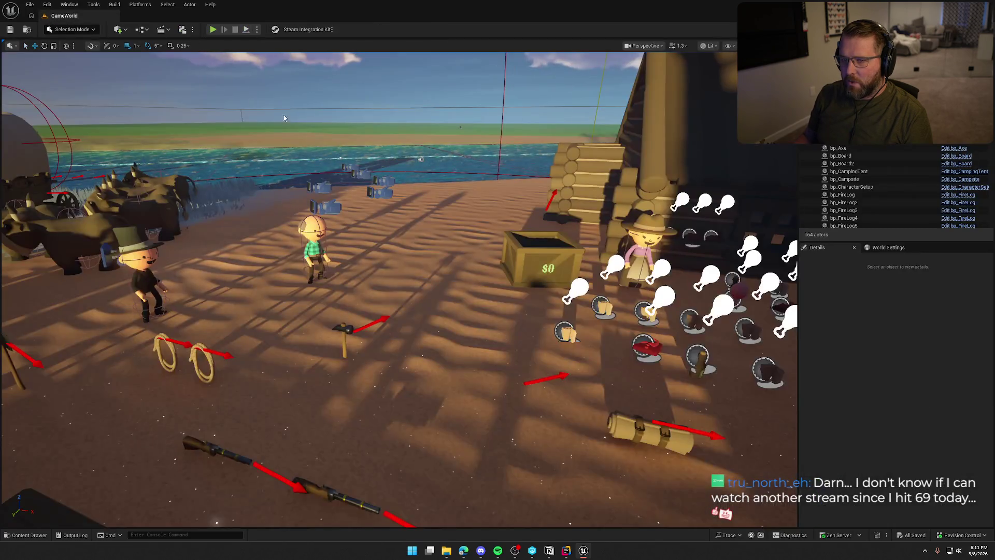
pyautogui.click(26, 535)
pyautogui.scroll(-3, 34, 463)
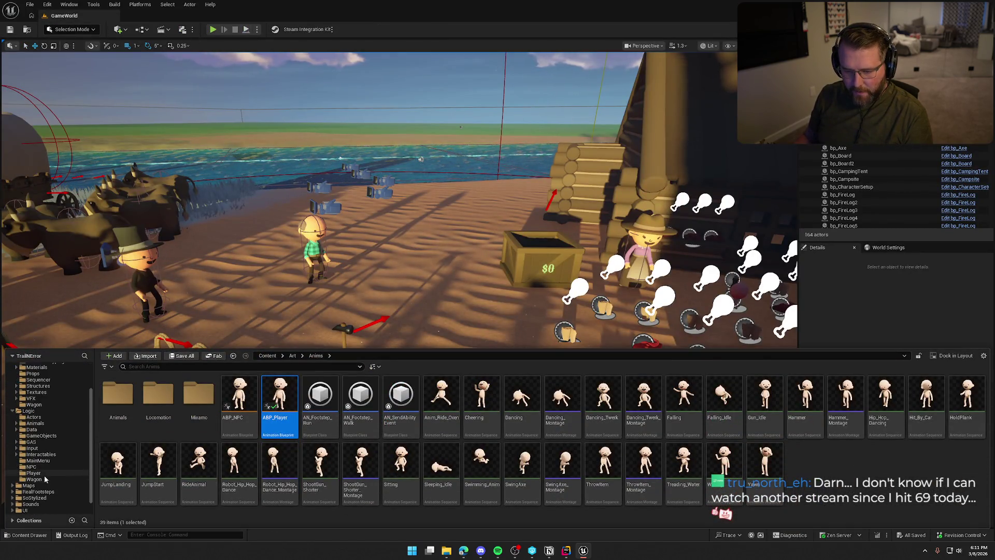
pyautogui.click(44, 474)
pyautogui.click(158, 391)
pyautogui.doubleClick(159, 390)
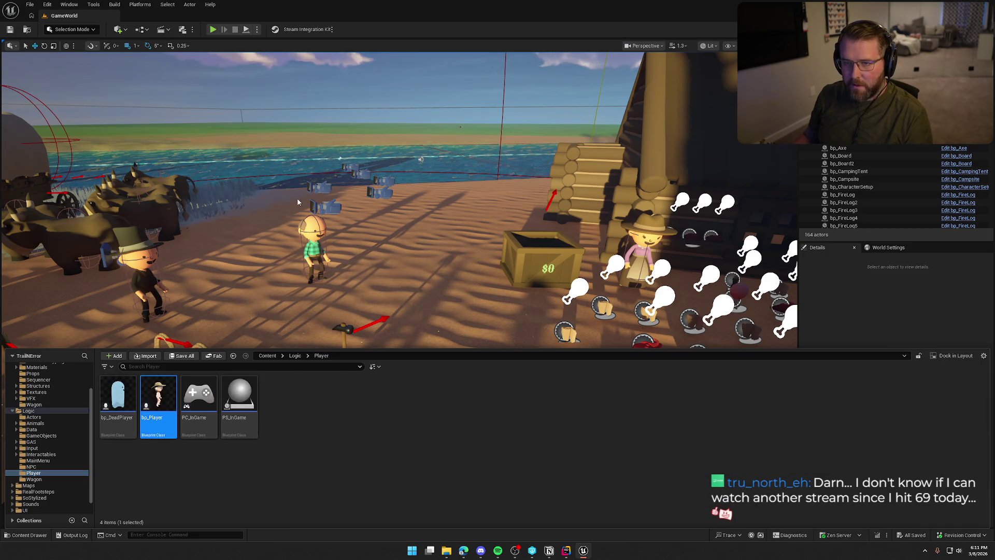
# - Open WaterFloat.h from the Water Float Component and dock it in the left editor pane
pyautogui.click(62, 203)
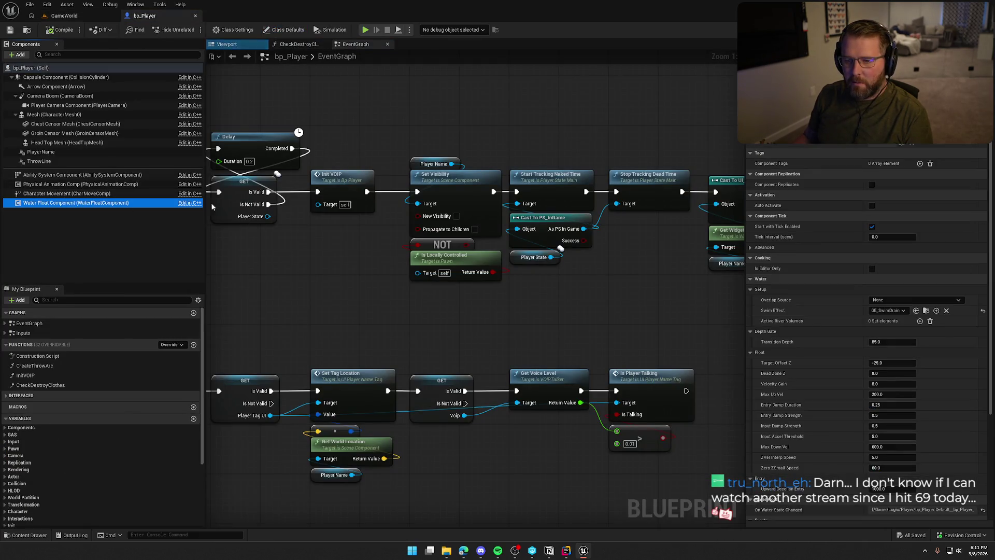
pyautogui.rightClick(90, 208)
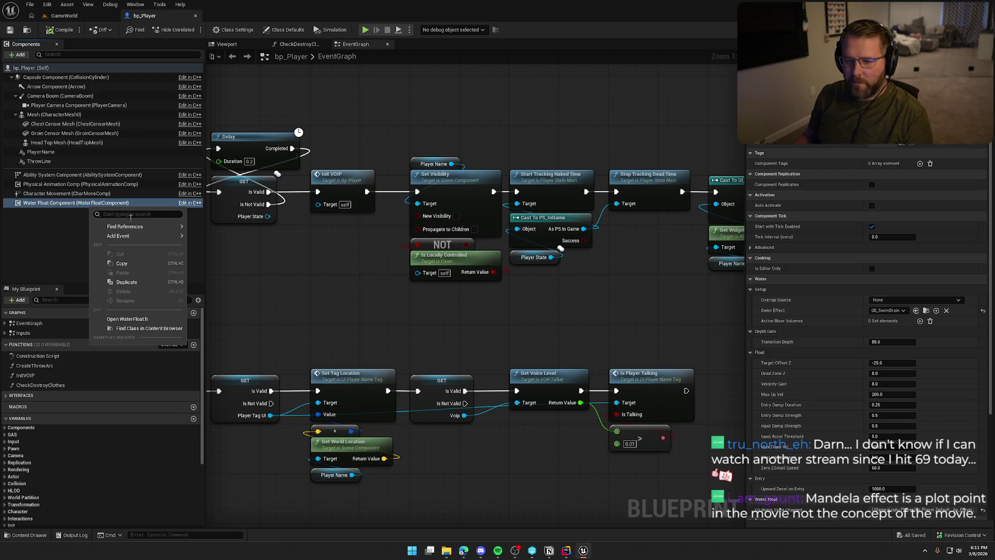
pyautogui.click(148, 320)
pyautogui.moveTo(581, 29)
pyautogui.mouseDown()
pyautogui.moveTo(148, 29)
pyautogui.moveTo(156, 54)
pyautogui.mouseUp()
# - Close the Animal files and jump to the OnEndOverlap implementation in WaterFloat.cpp
pyautogui.middleClick(43, 25)
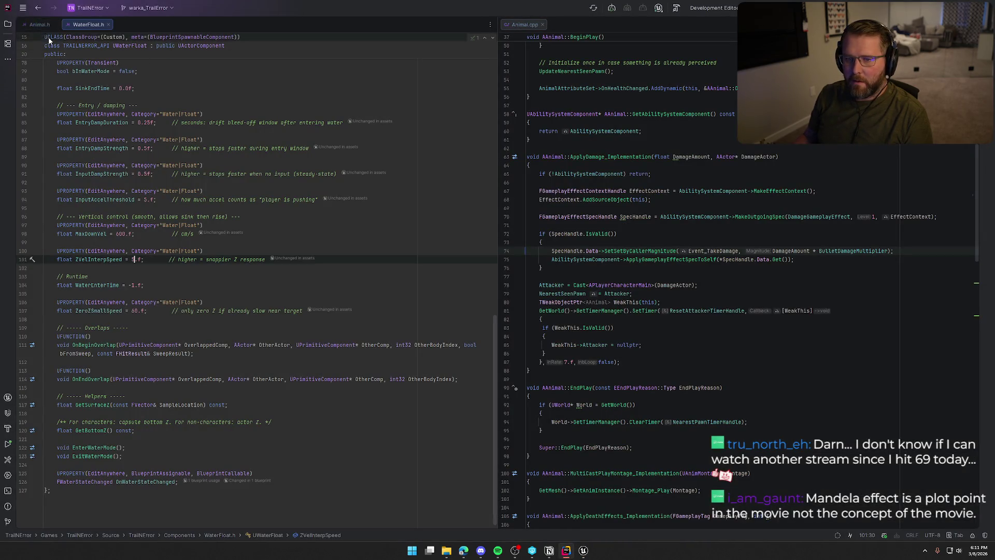
pyautogui.middleClick(36, 26)
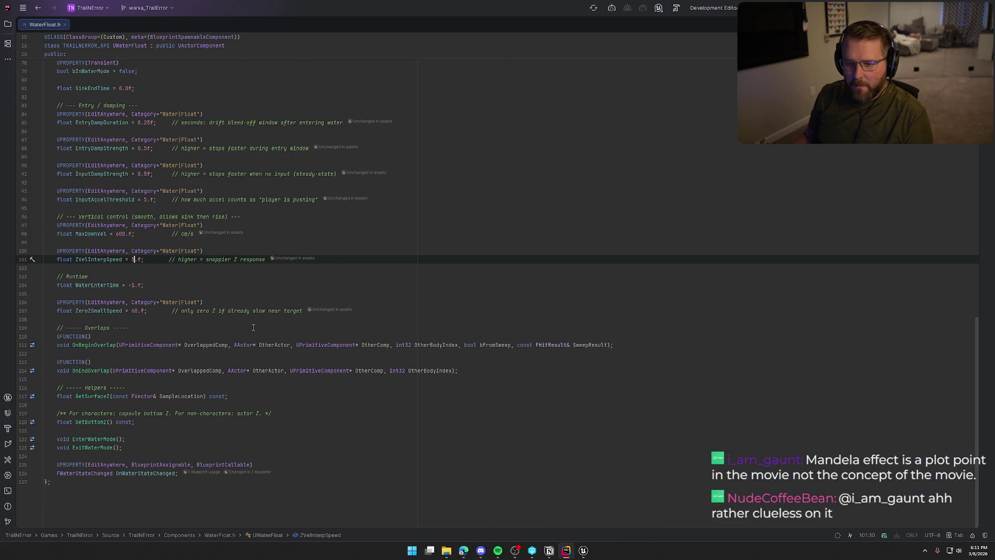
pyautogui.click(104, 372)
pyautogui.press('F12')
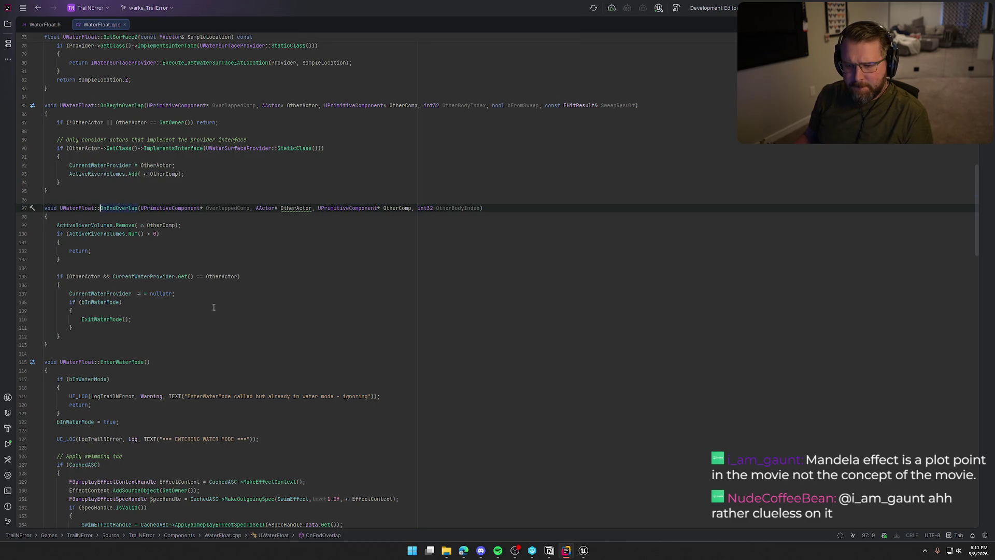
# - Go to the ExitWaterMode definition, select the OnWaterStateChanged broadcast line, and show the solution tree
pyautogui.click(116, 319)
pyautogui.press('F12')
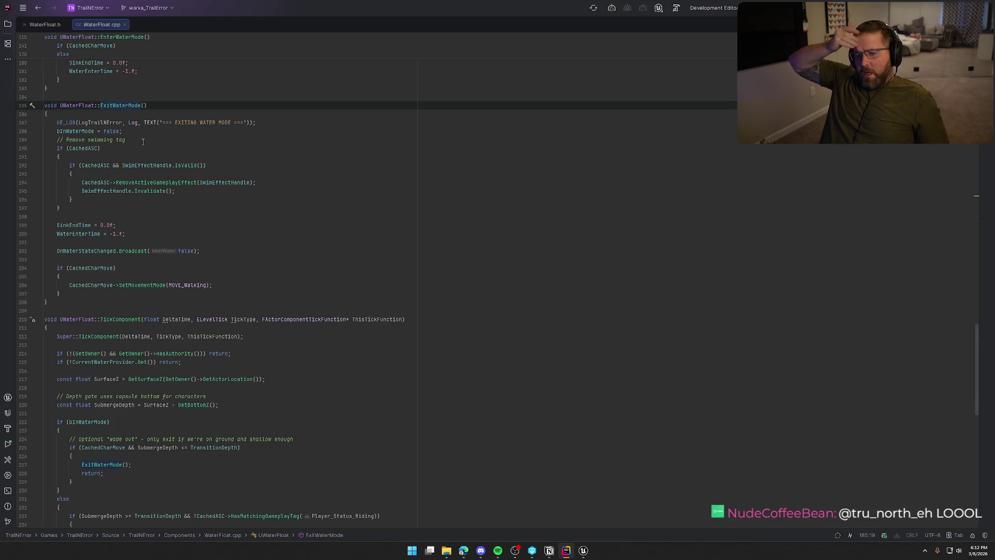
pyautogui.scroll(-15, 329, 295)
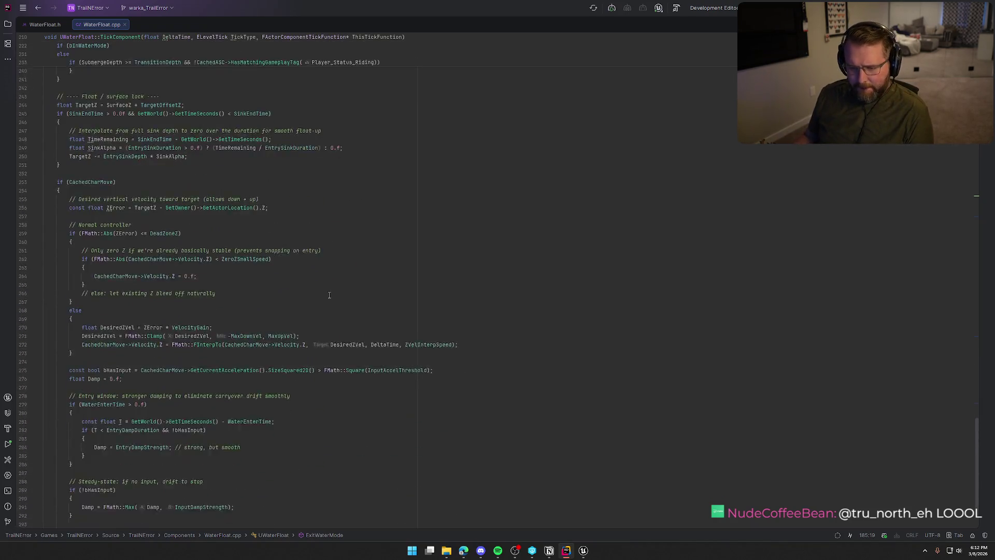
pyautogui.scroll(18, 329, 295)
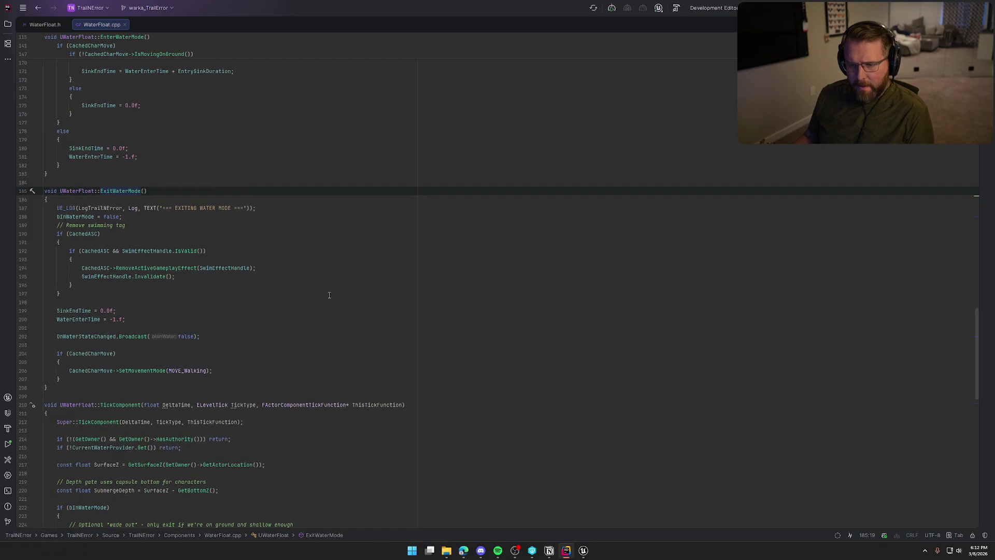
pyautogui.click(84, 337)
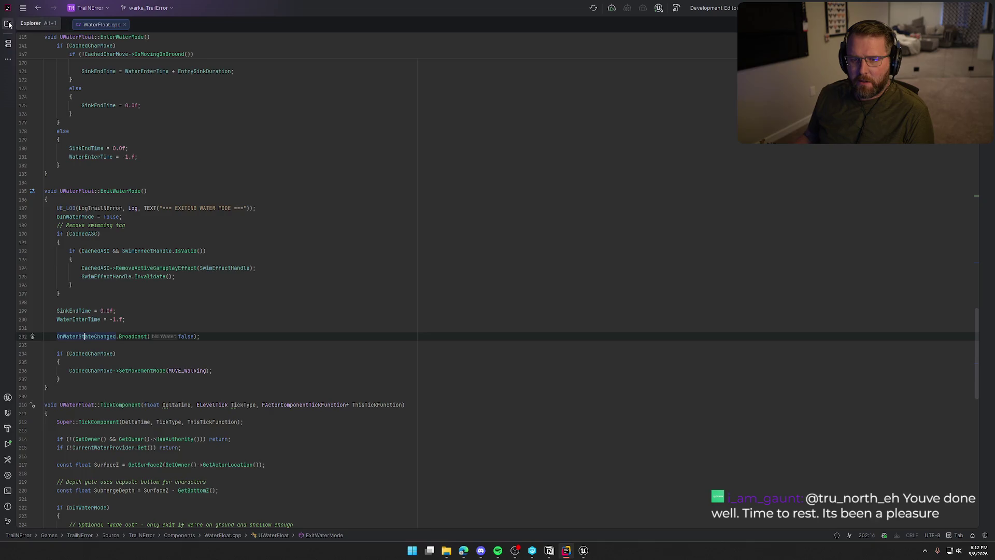
pyautogui.hotkey('alt', '1')
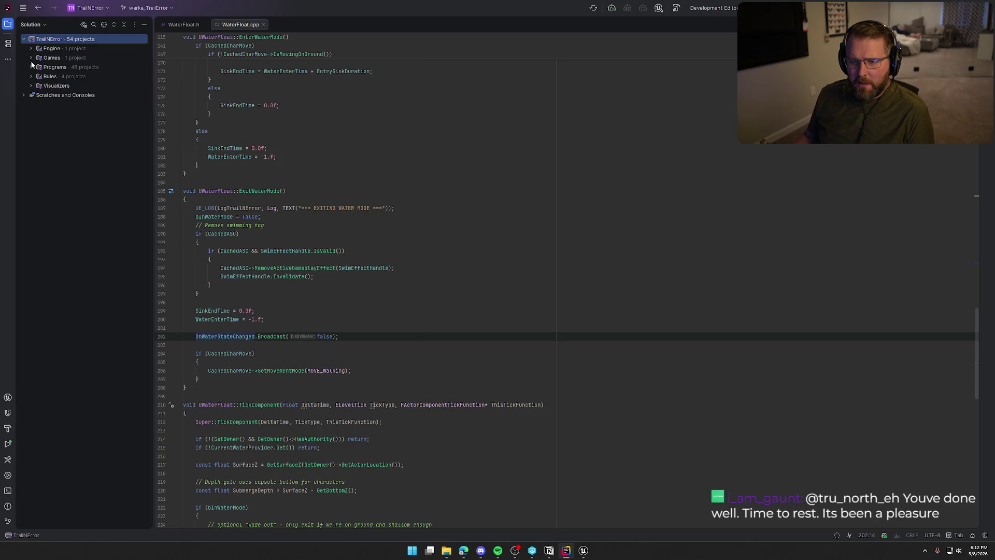
pyautogui.click(583, 554)
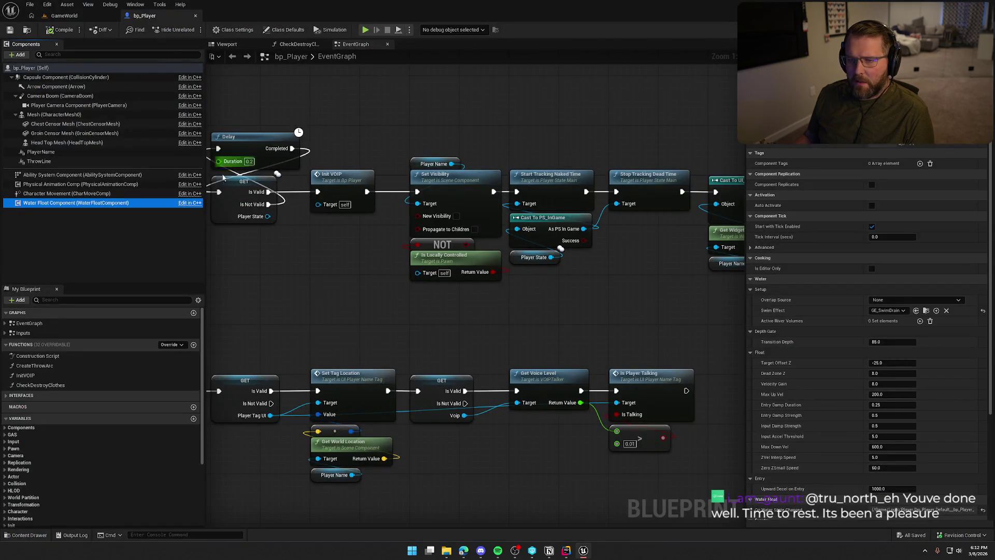
# - Jump to bp_Player's On Water State Changed event and pan through its Set Timer and branch chain
pyautogui.click(5, 323)
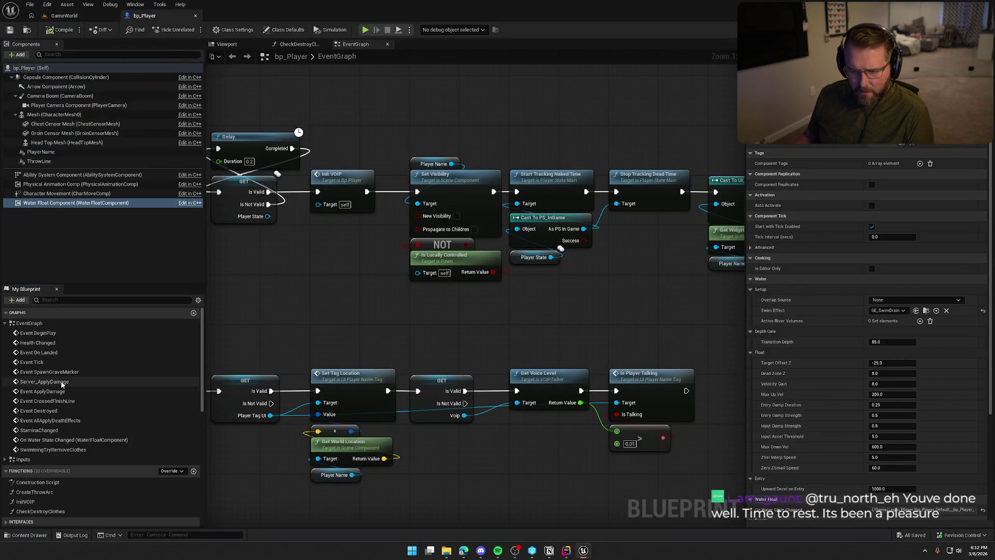
pyautogui.doubleClick(52, 440)
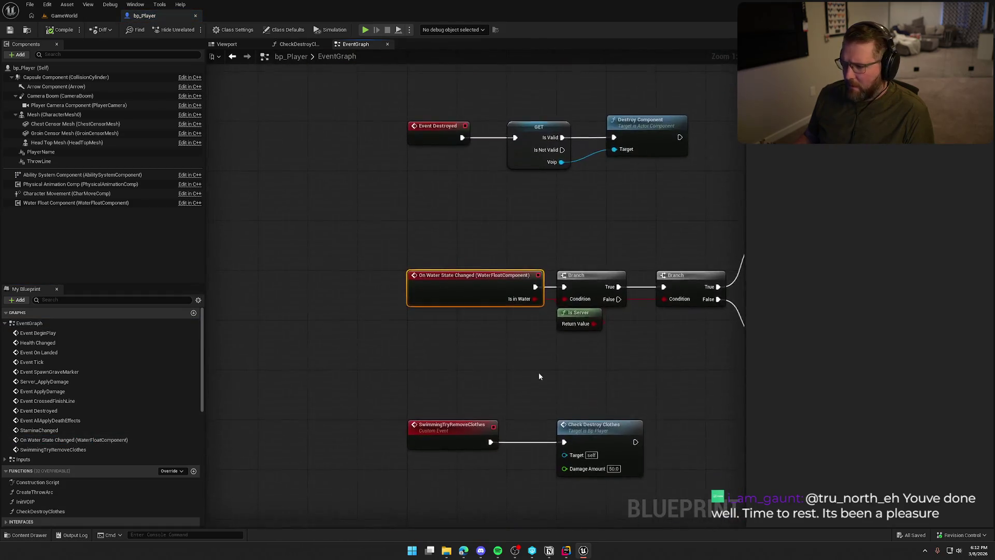
pyautogui.moveTo(541, 378); pyautogui.dragTo(310, 314)
pyautogui.moveTo(403, 312); pyautogui.dragTo(272, 310)
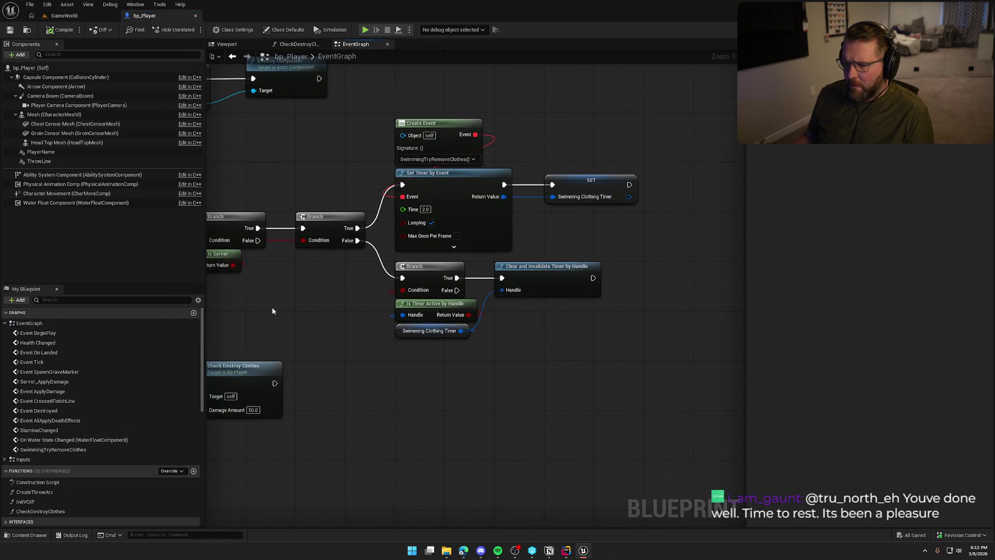
pyautogui.moveTo(276, 309)
pyautogui.mouseDown()
pyautogui.moveTo(413, 306)
pyautogui.moveTo(429, 343)
pyautogui.mouseUp()
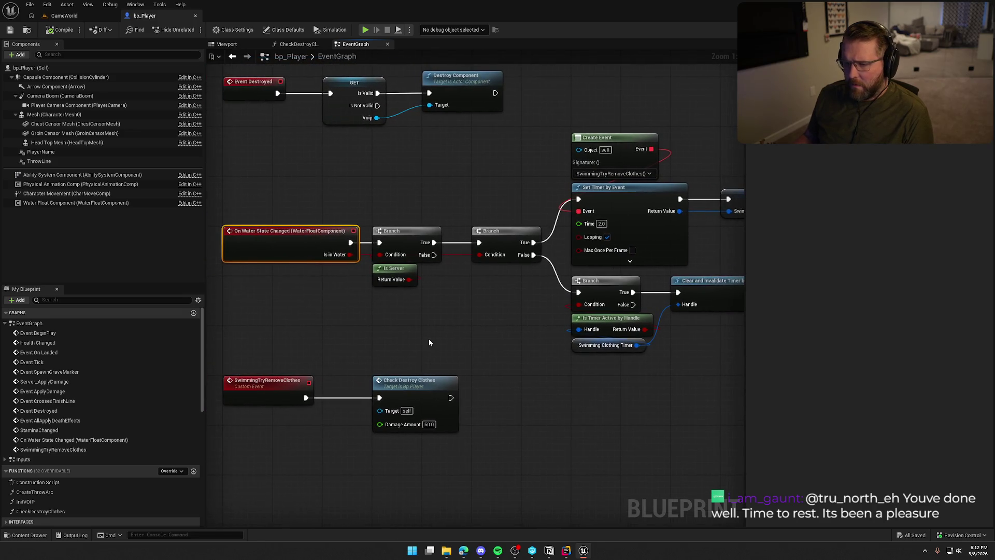
pyautogui.hotkey('alt', 'Tab')
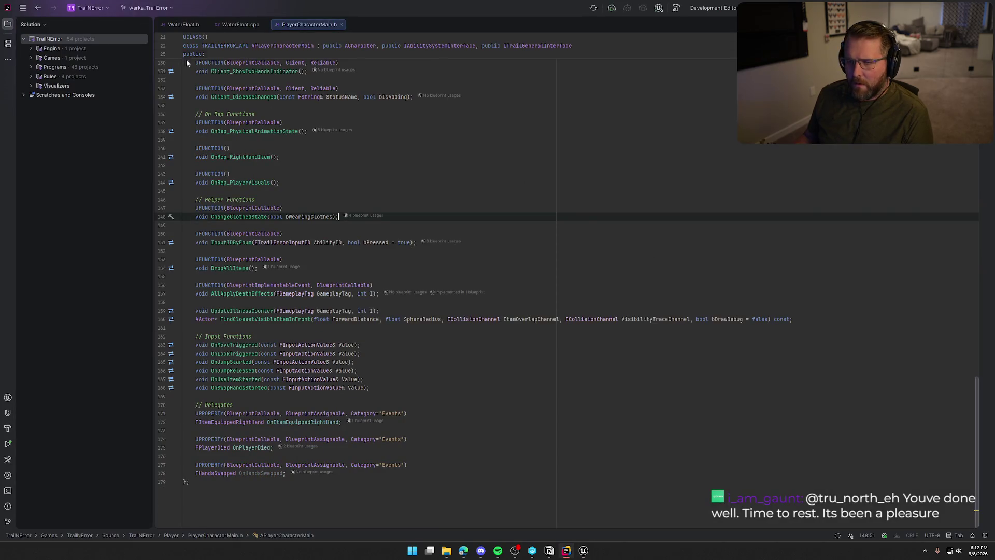
# - Close the solution tree and split the editor, with WaterFloat.cpp on the right of PlayerCharacterMain.h
pyautogui.click(7, 26)
pyautogui.moveTo(101, 27); pyautogui.dragTo(684, 188)
pyautogui.click(567, 336)
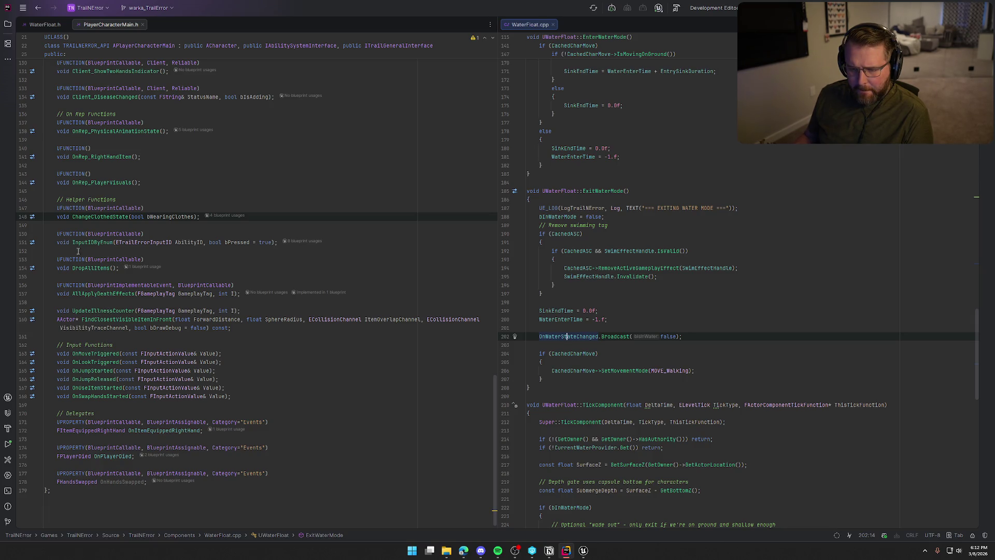
pyautogui.scroll(10, 150, 203)
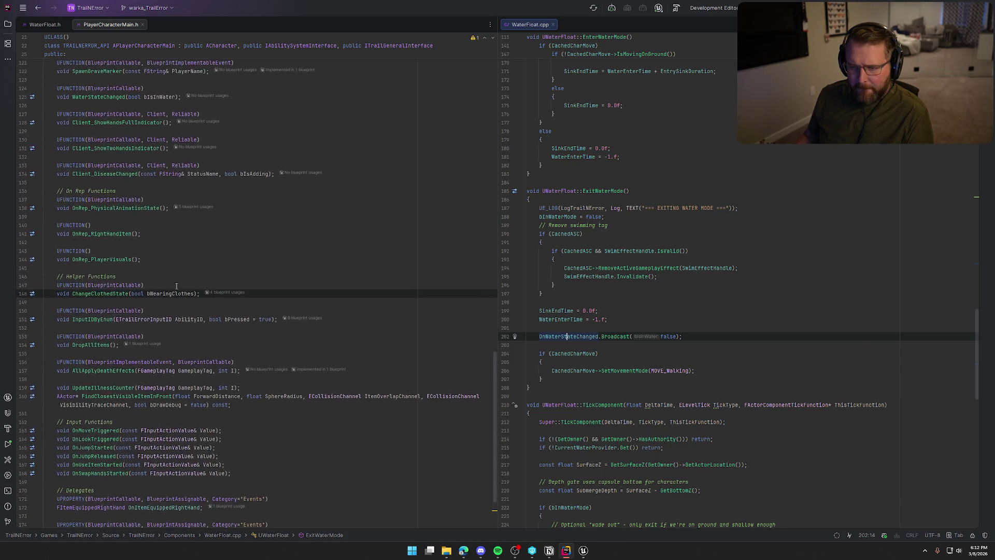
pyautogui.scroll(20, 177, 299)
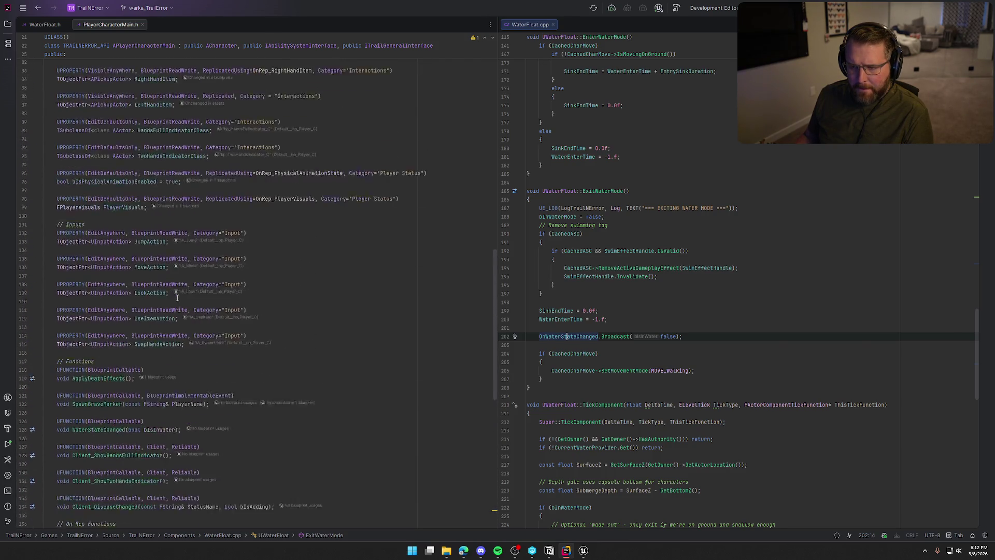
pyautogui.scroll(2, 654, 416)
pyautogui.scroll(4, 655, 416)
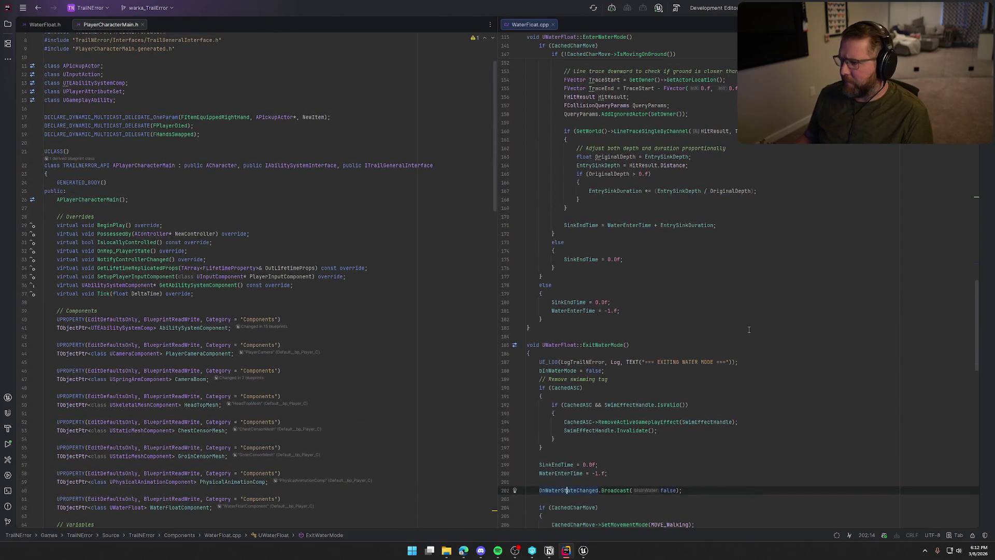
# - Open PlayerCharacterMain.cpp and place it in the right editor pane
pyautogui.click(101, 208)
pyautogui.click(110, 225)
pyautogui.keyDown('ctrl'); pyautogui.click(110, 225); pyautogui.keyUp('ctrl')
pyautogui.moveTo(191, 25); pyautogui.dragTo(624, 24)
# - Add an InteractStatus.HasTag(Item_Status_RequiresTwoHands) block setting bIsPhysicalAnimationEnabled = false
pyautogui.press('Return')
pyautogui.write('.HasTa)')
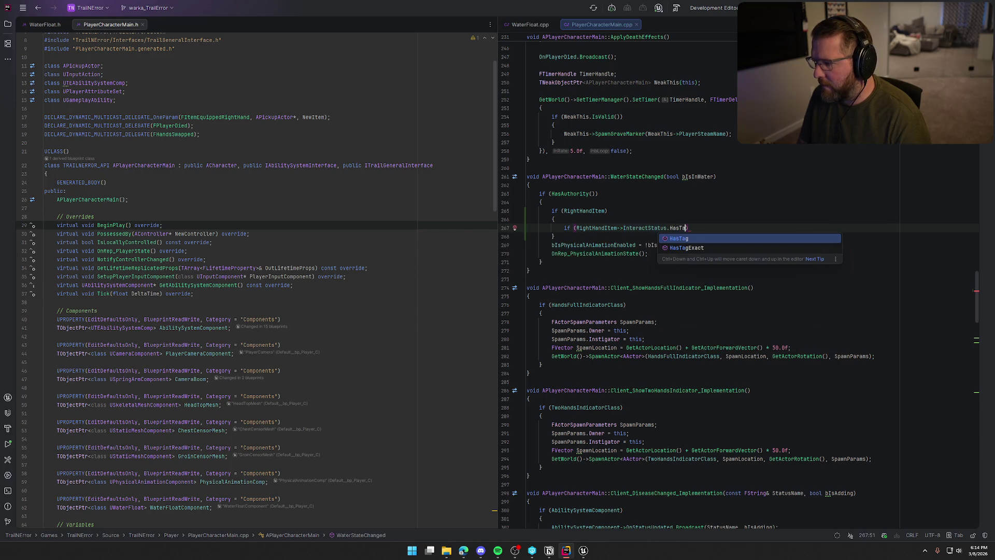
pyautogui.press('Return')
pyautogui.write('Item_Status_')
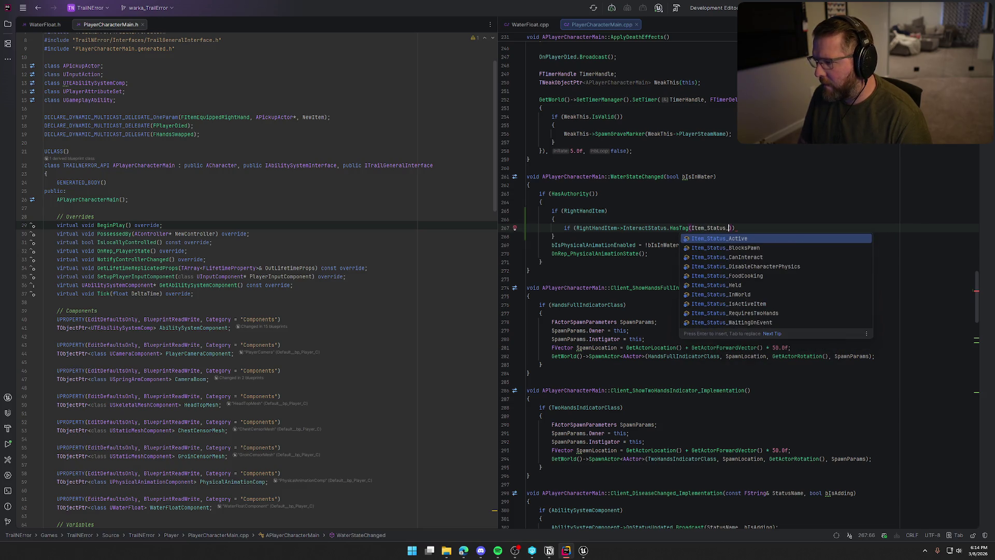
pyautogui.write('RequiresTwoHands')
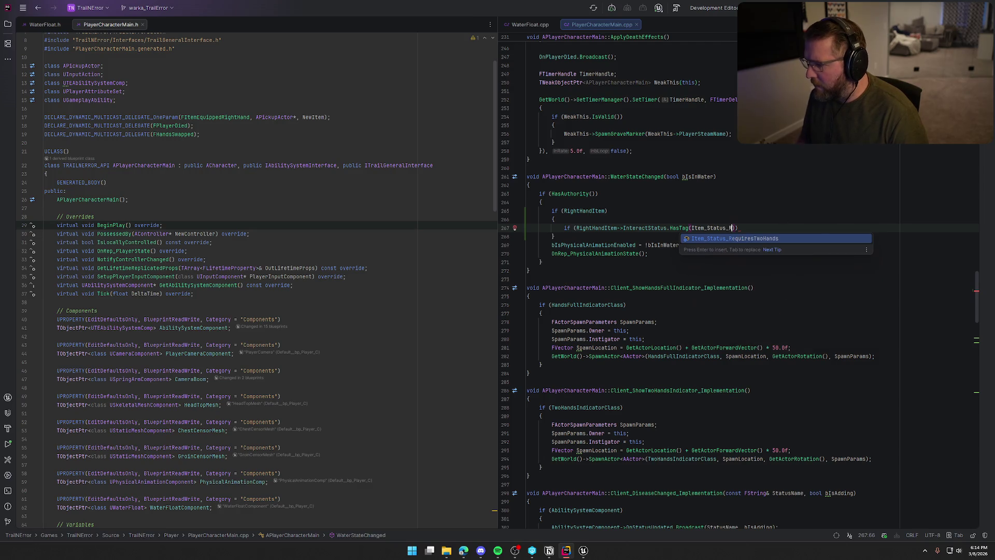
pyautogui.press('Return')
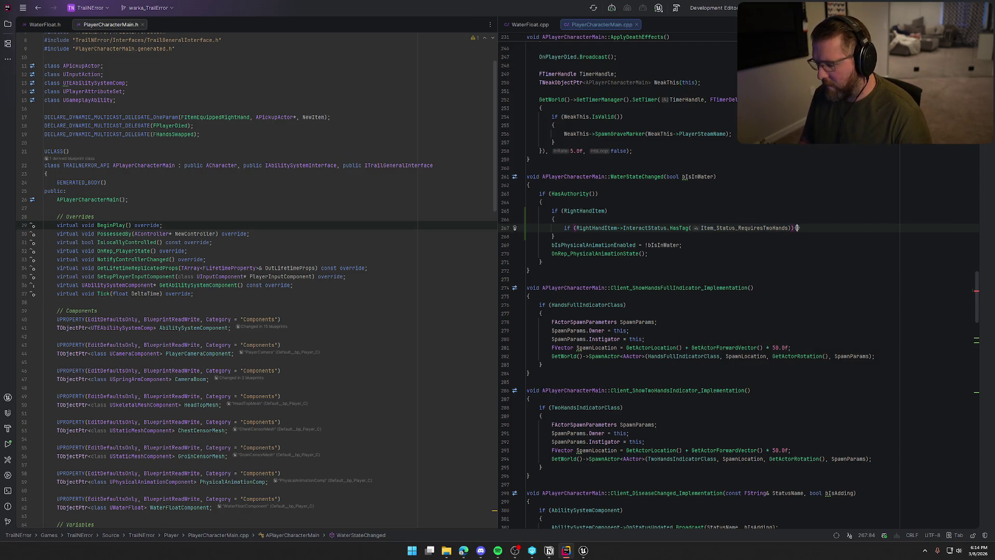
pyautogui.press('Return')
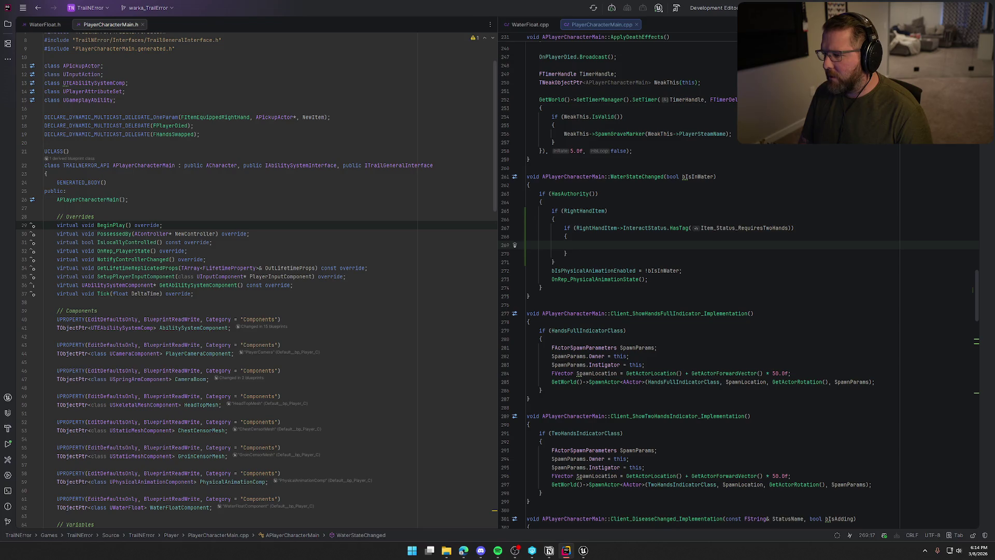
pyautogui.write('bI')
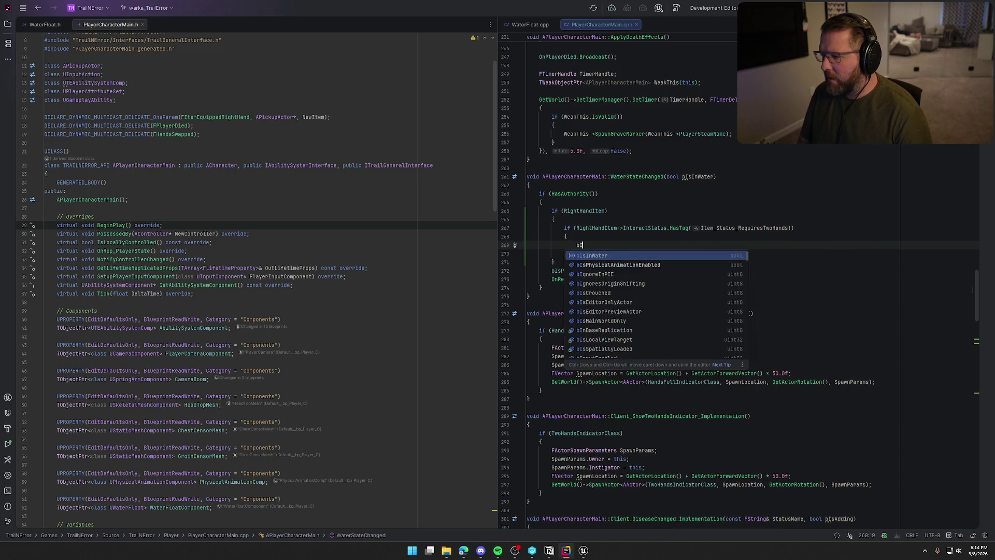
pyautogui.write('s')
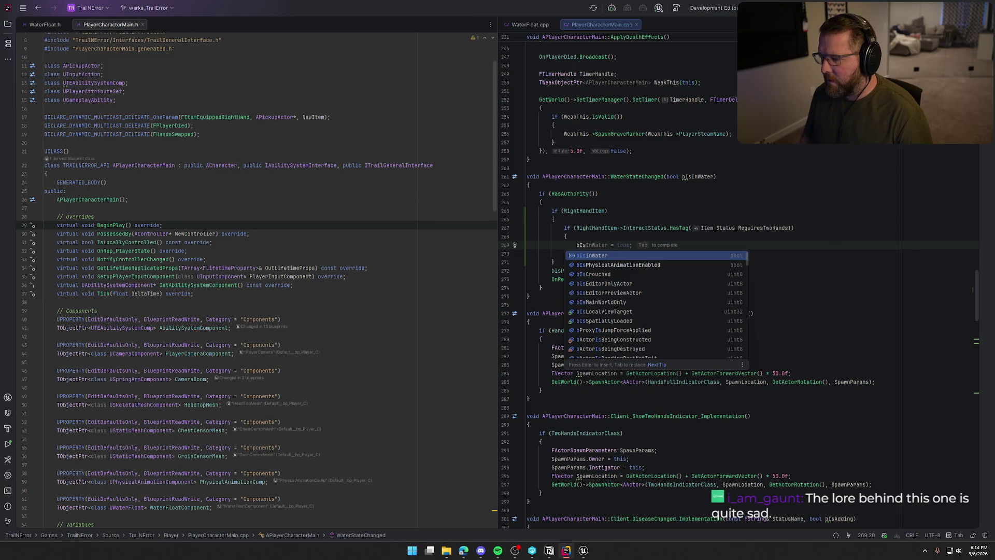
pyautogui.press('Down')
pyautogui.press('Return')
pyautogui.write('=')
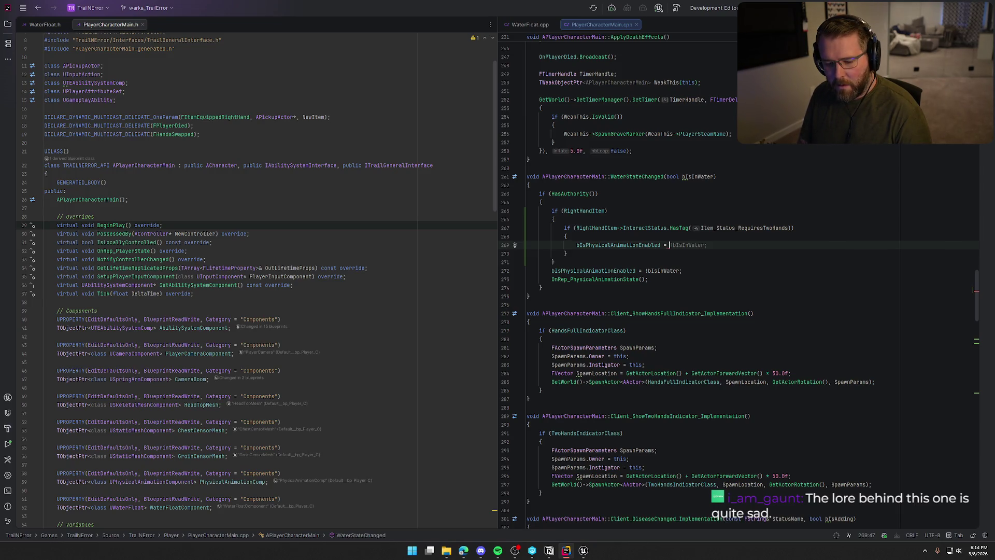
pyautogui.write('false')
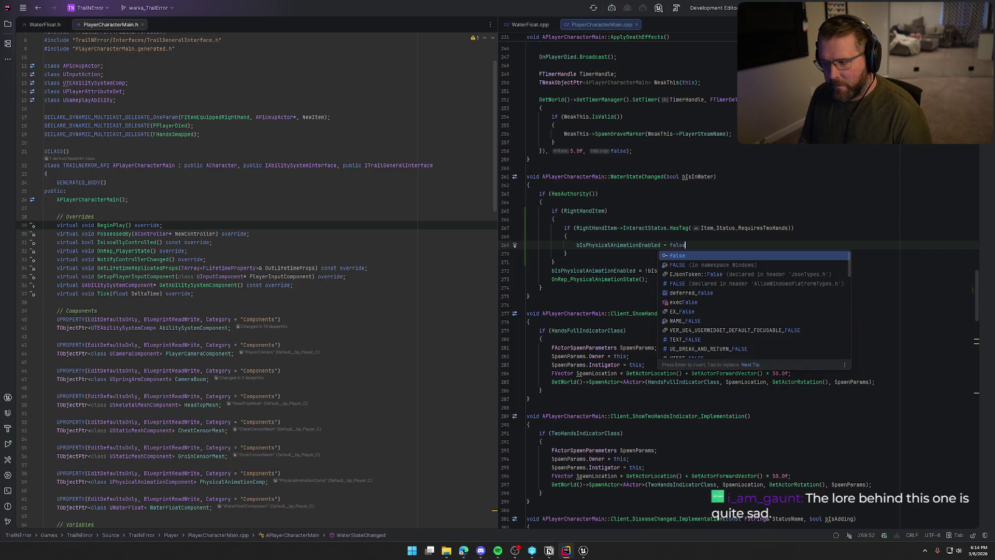
pyautogui.write(';')
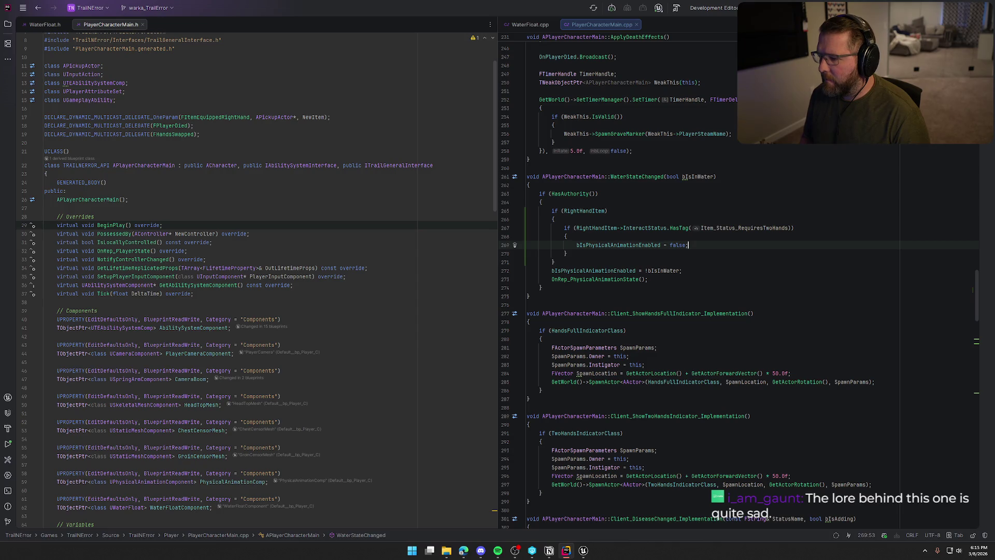
# - Add an else branch and move the bIsPhysicalAnimationEnabled = !bIsInWater line inside it
pyautogui.click(567, 253)
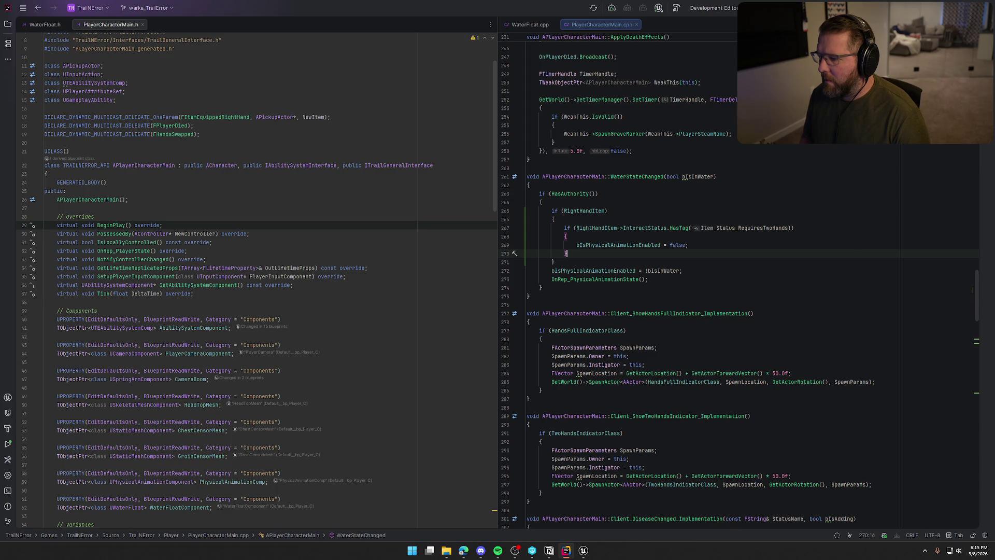
pyautogui.click(554, 262)
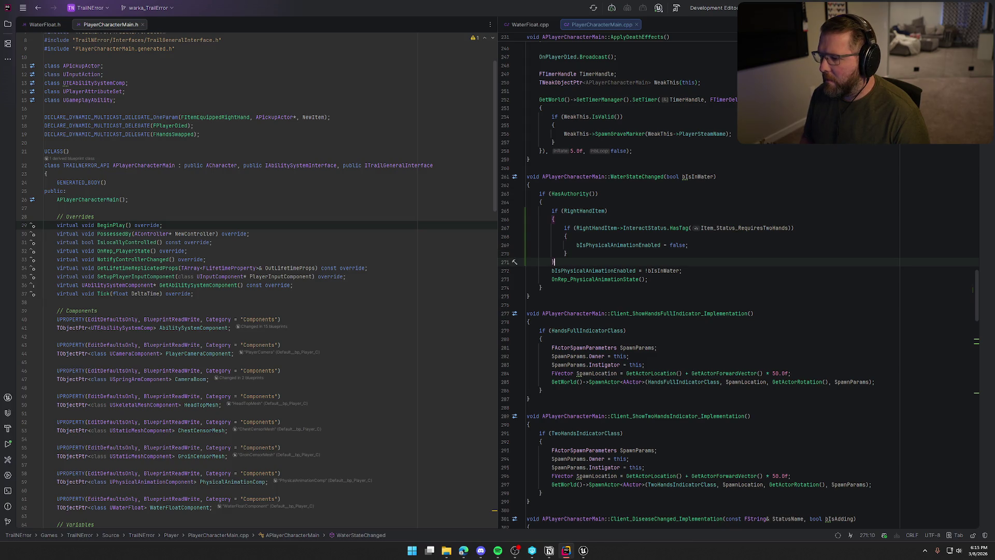
pyautogui.write('else {')
pyautogui.press('Return')
pyautogui.press('Down')
pyautogui.press('Down')
pyautogui.hotkey('alt', 'shift', 'Up')
pyautogui.hotkey('alt', 'shift', 'Up')
pyautogui.press('End')
pyautogui.press('Delete')
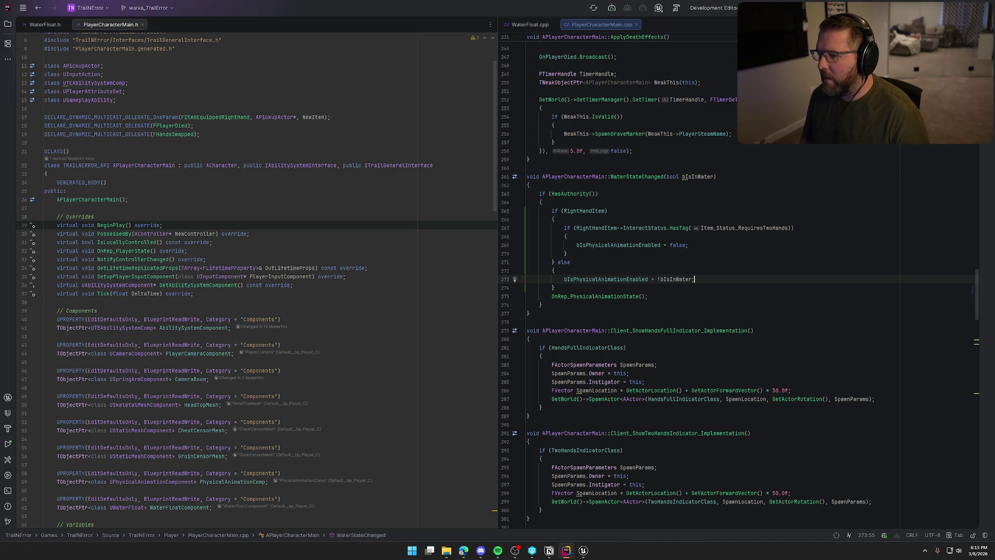
pyautogui.click(584, 550)
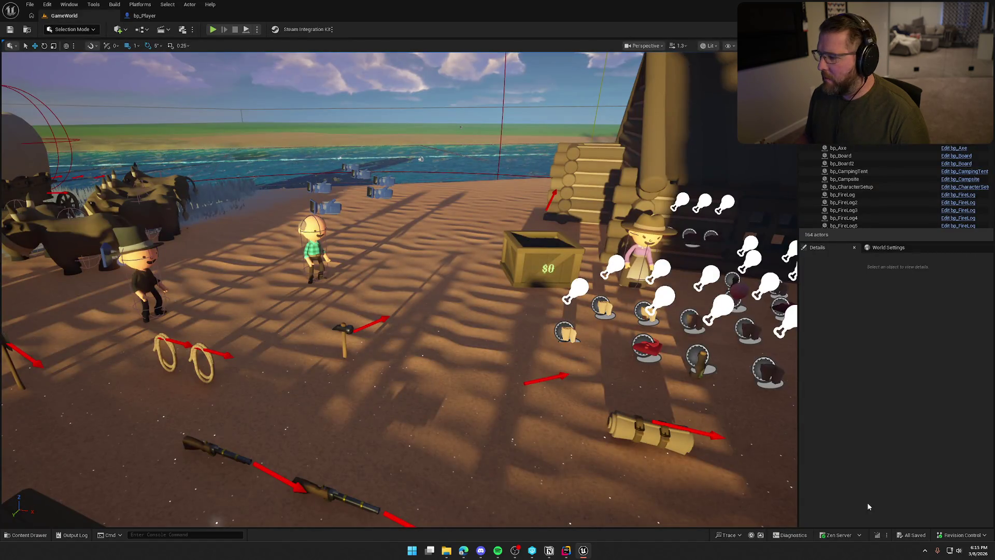
# - Compile the player character changes with Live Coding and close the log after it succeeds
pyautogui.click(877, 535)
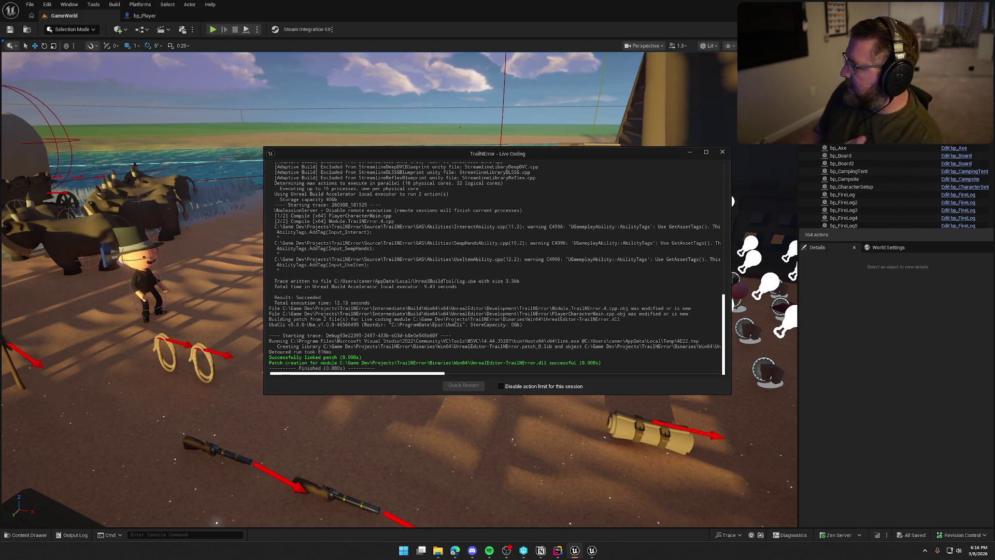
pyautogui.click(722, 152)
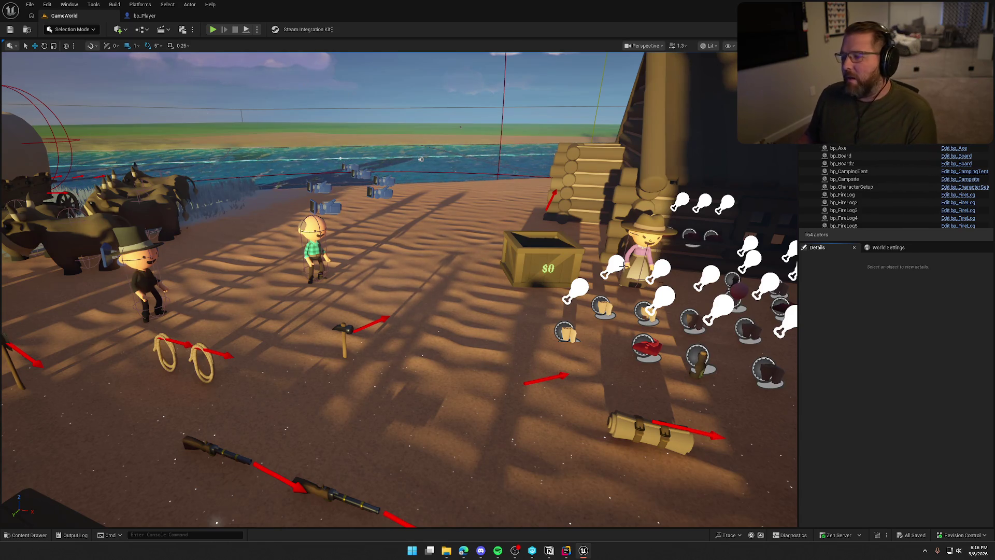
# - Pull the viewport camera back over the camp and toggle Game View with G
pyautogui.scroll(-5, 536, 329)
pyautogui.press('g')
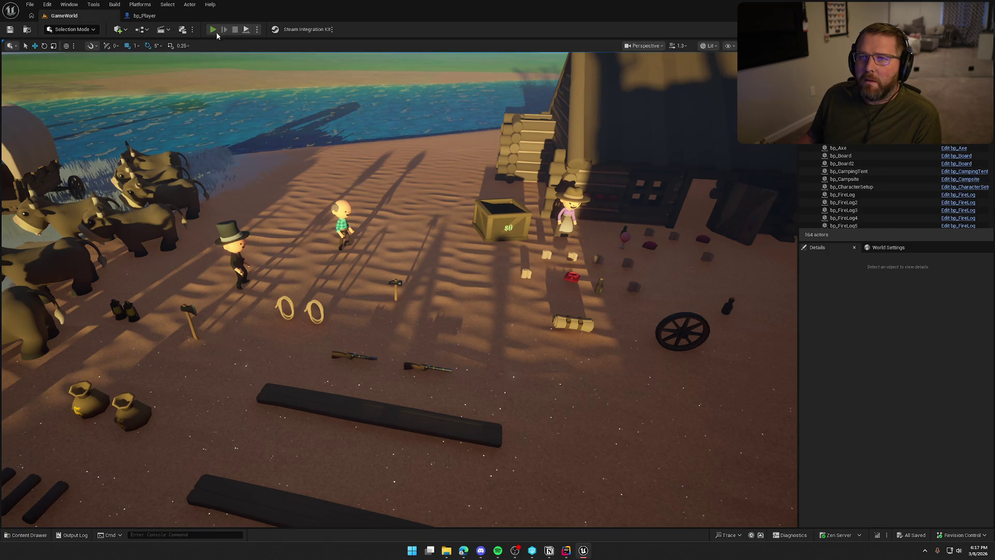
# - Start Play-In-Editor and walk the character into the shallow water and back toward shore
pyautogui.click(213, 30)
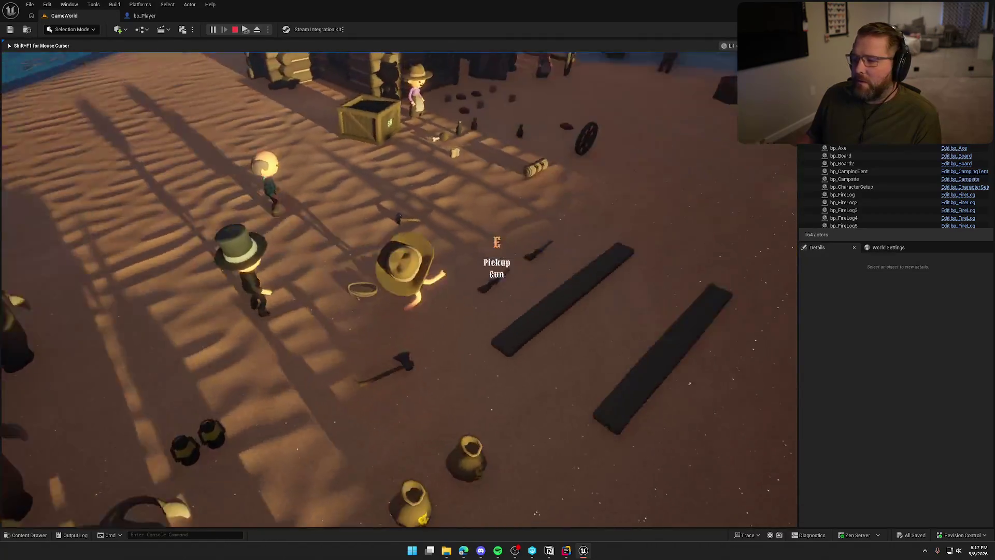
pyautogui.press('w')
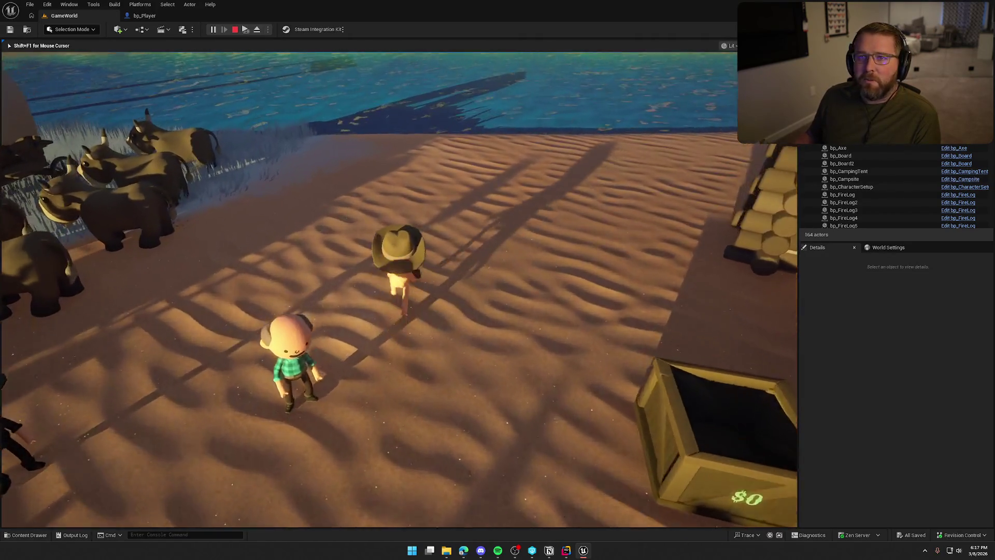
pyautogui.press('w')
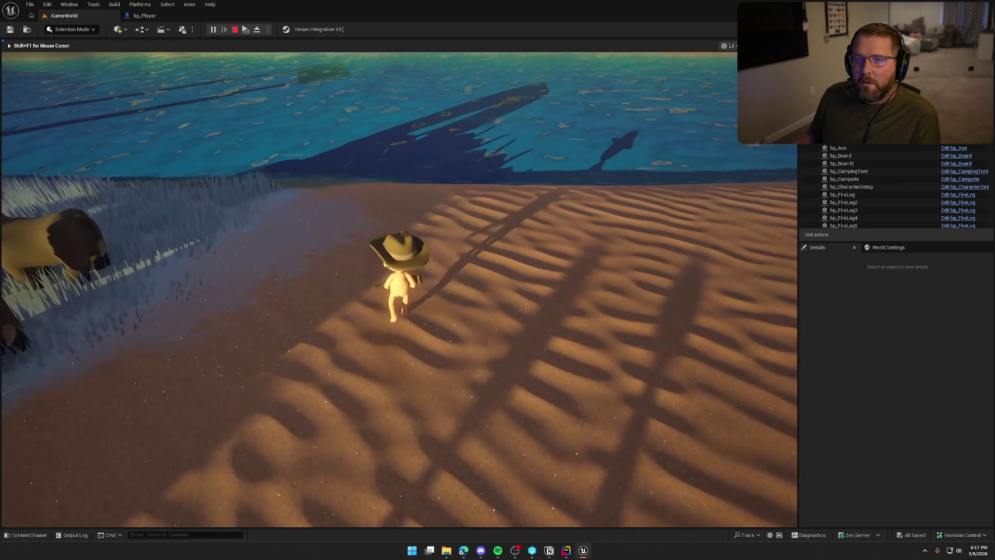
pyautogui.press('w')
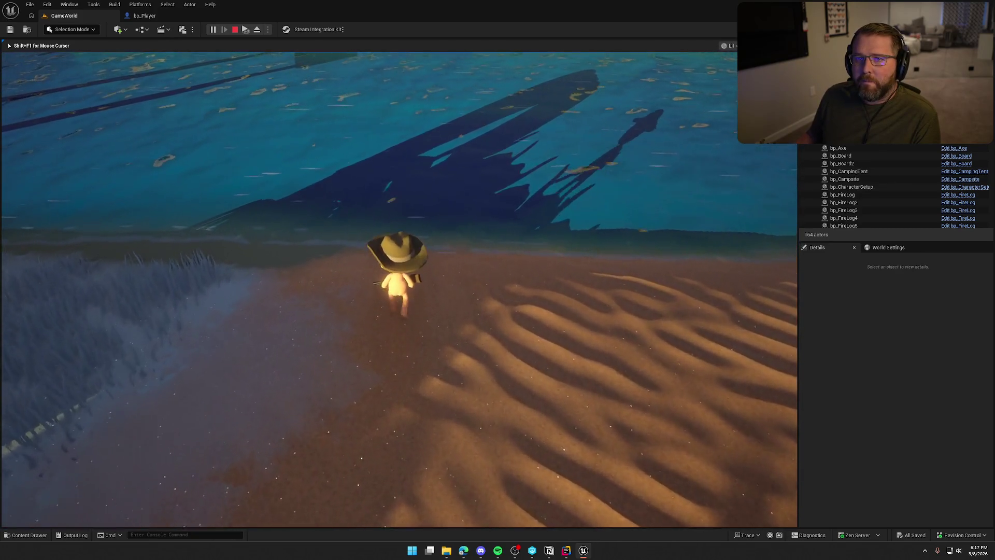
pyautogui.press('w')
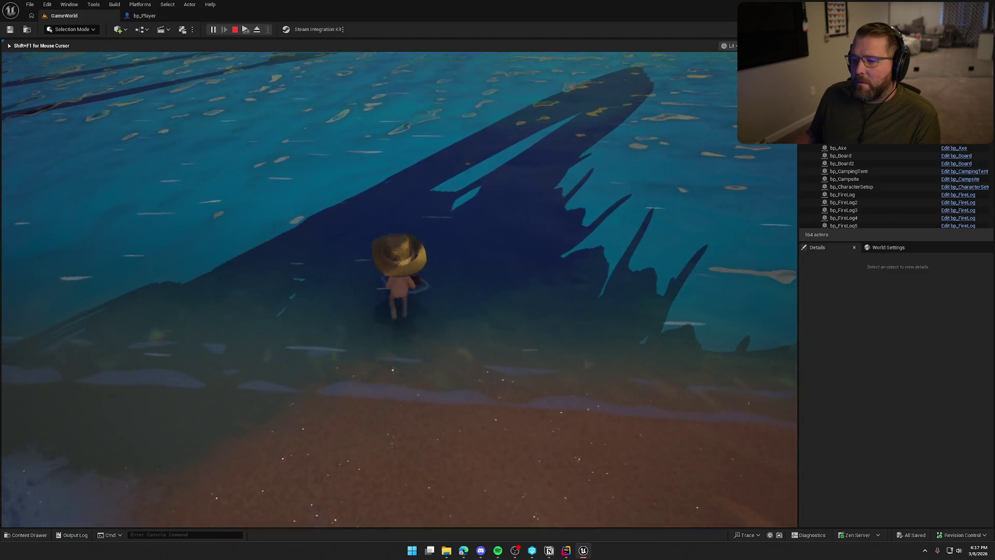
pyautogui.press('w')
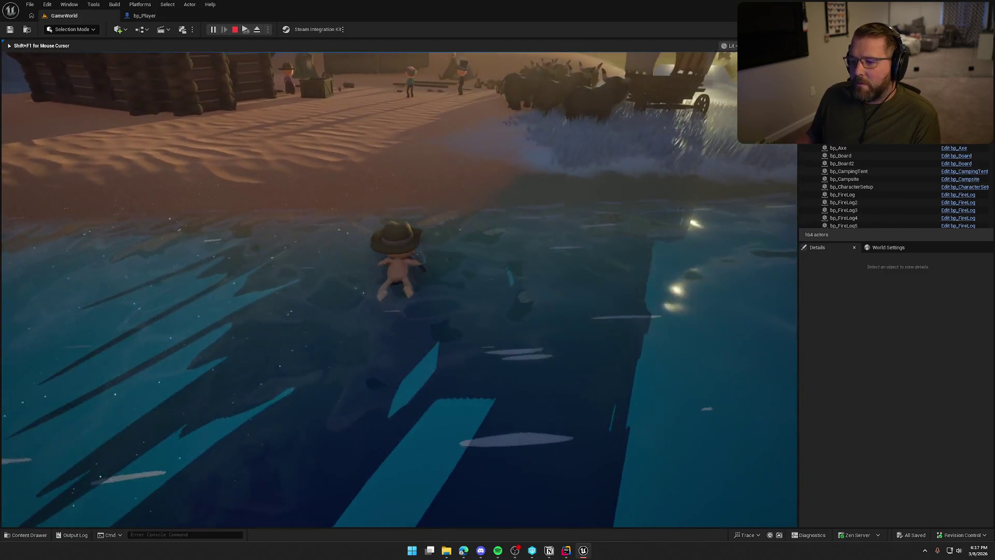
pyautogui.press('w')
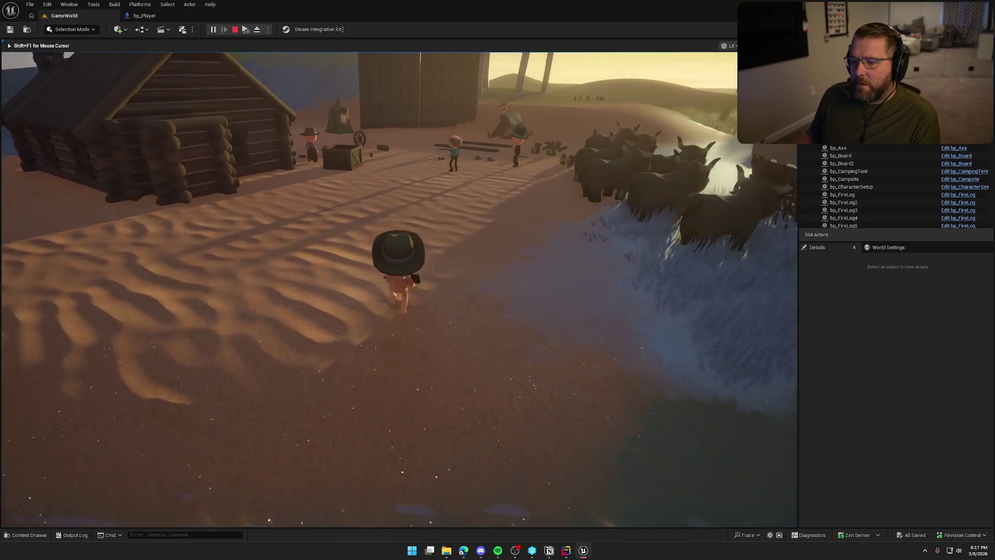
pyautogui.press('s')
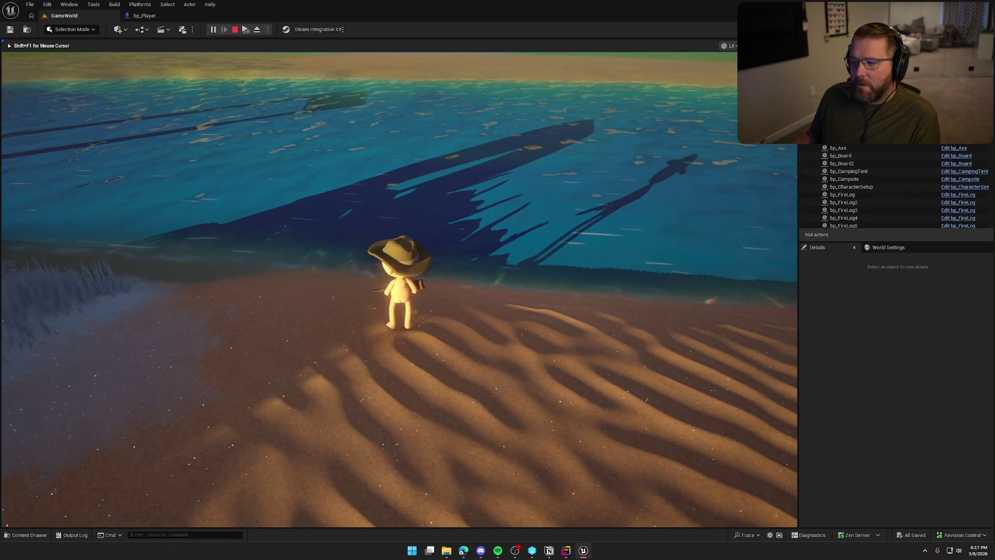
# - Drop the held tool, pick up the gun, and wade into the river with it
pyautogui.press('q')
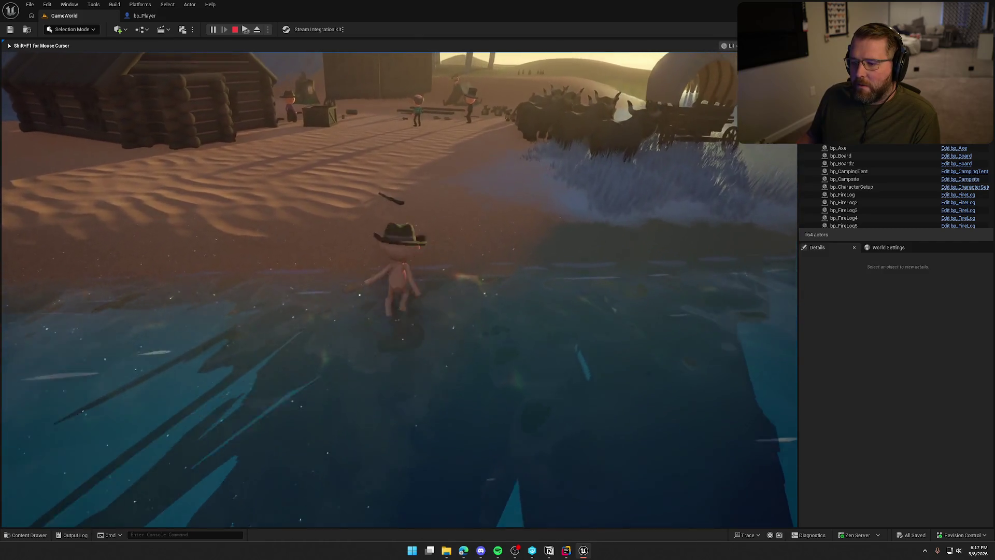
pyautogui.press('s')
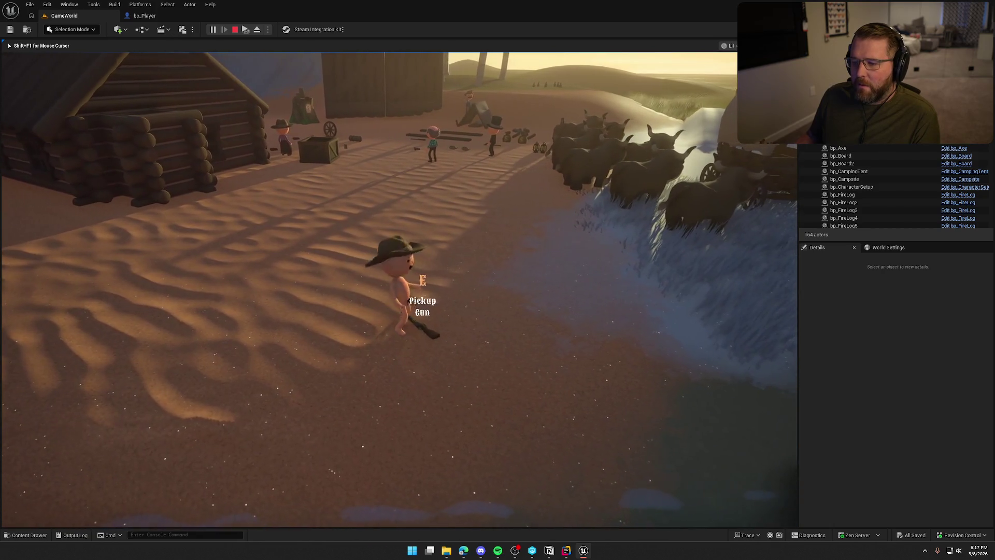
pyautogui.press('e')
pyautogui.press('d')
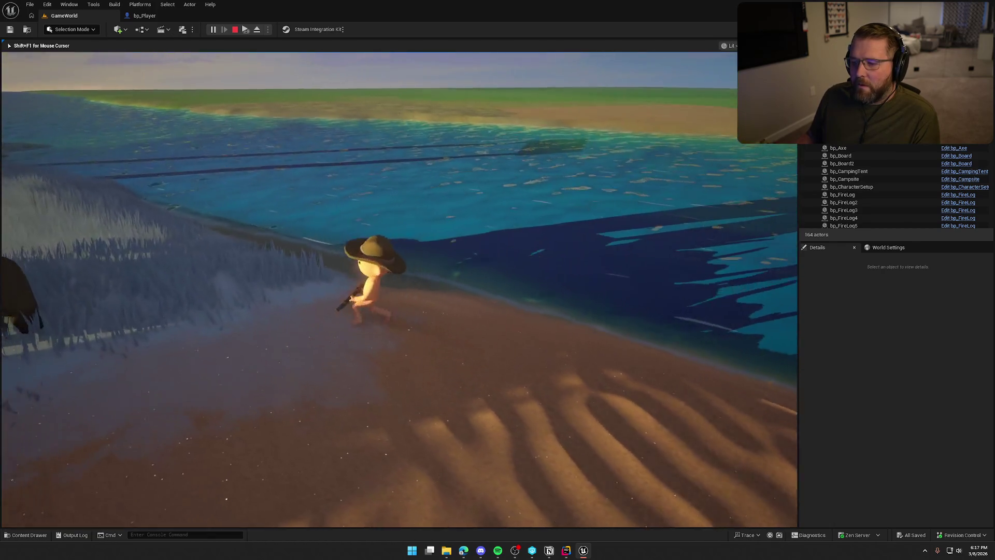
pyautogui.press('w')
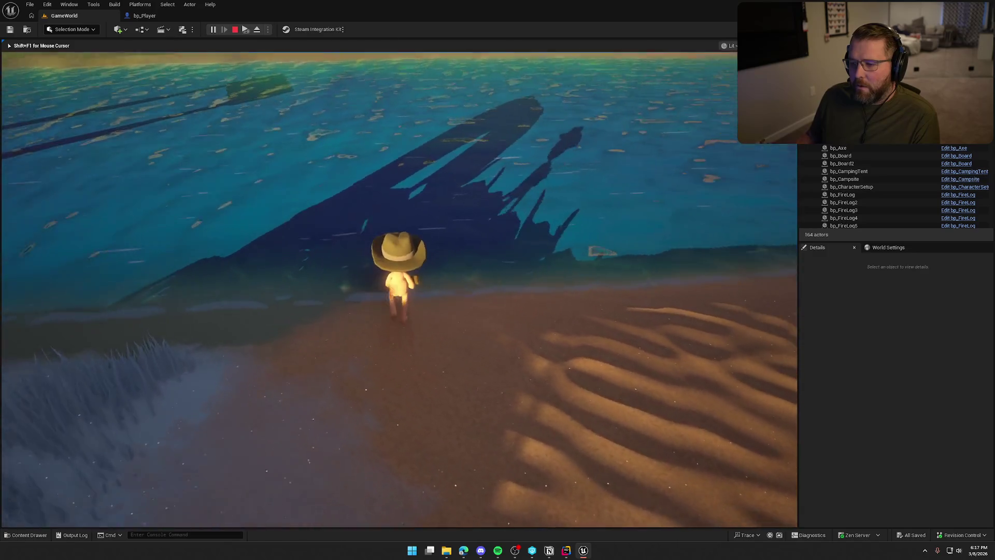
pyautogui.press('w')
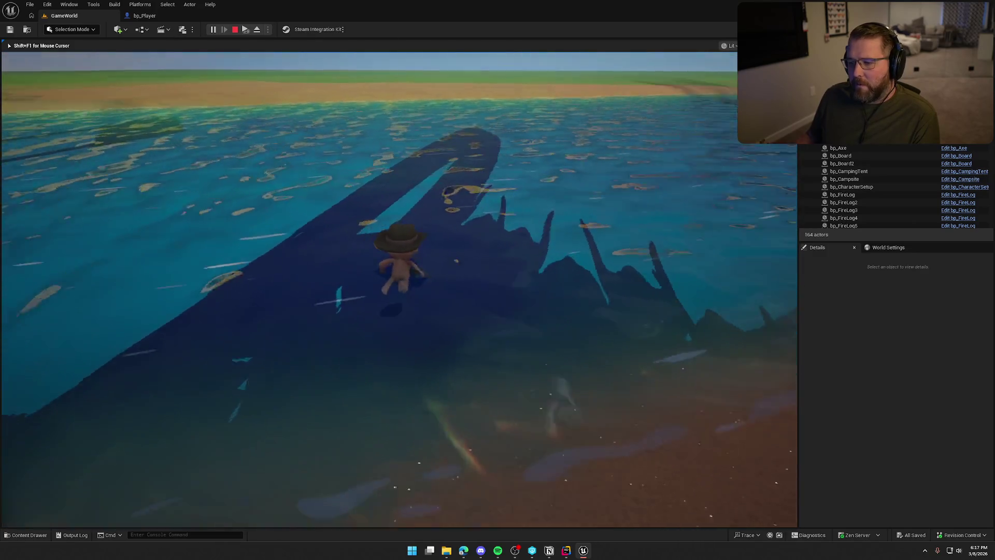
pyautogui.press('w')
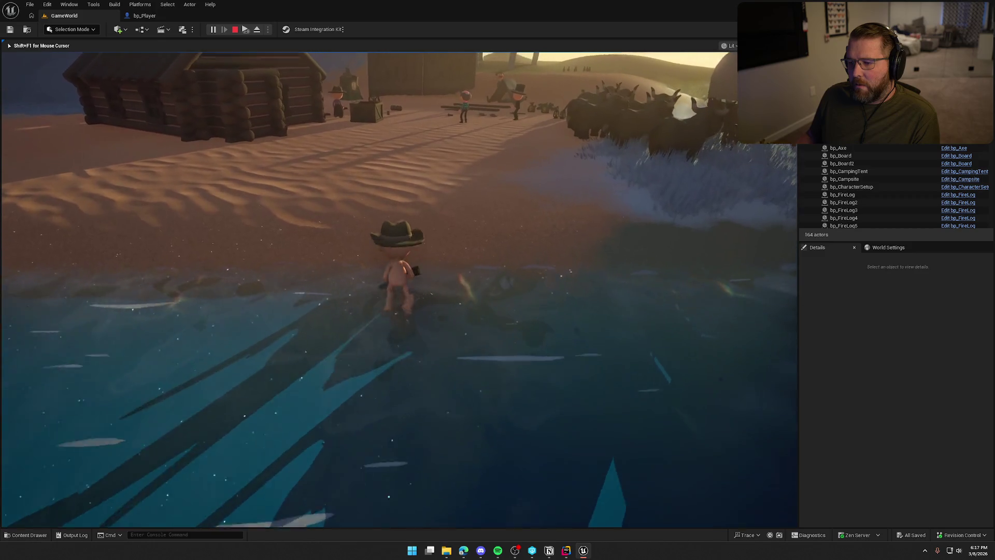
# - Walk through the camp, swim the wagon wheel across the river, and drop it
pyautogui.press('w')
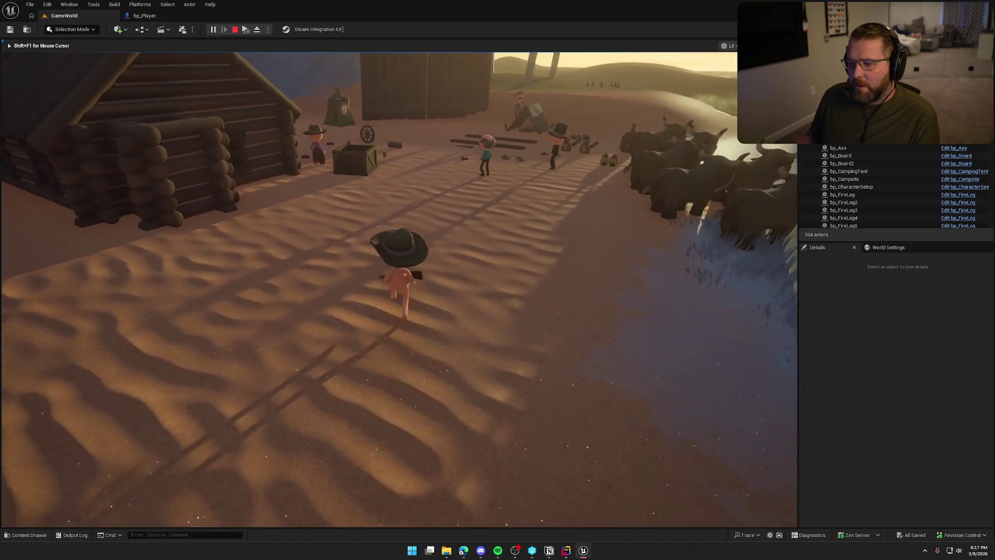
pyautogui.press('w')
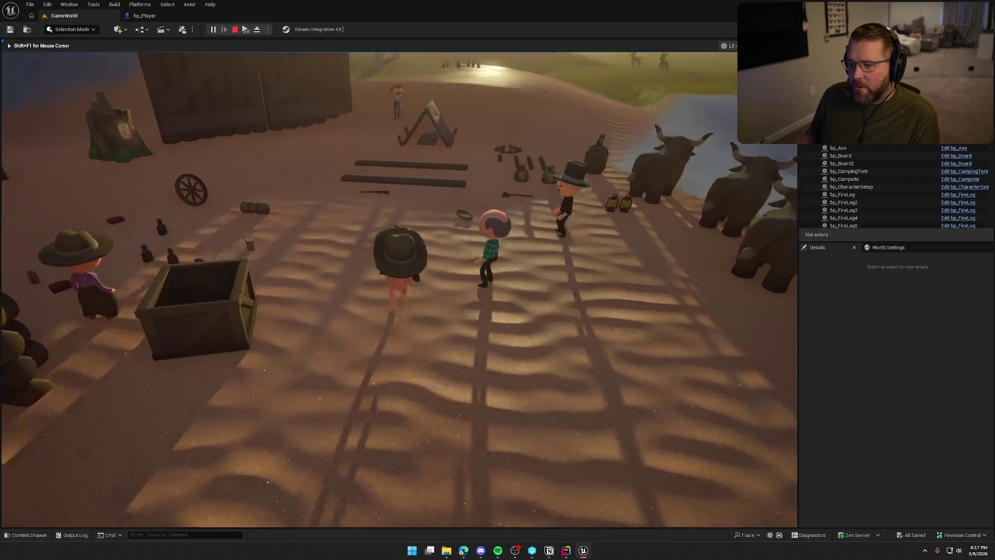
pyautogui.press('w')
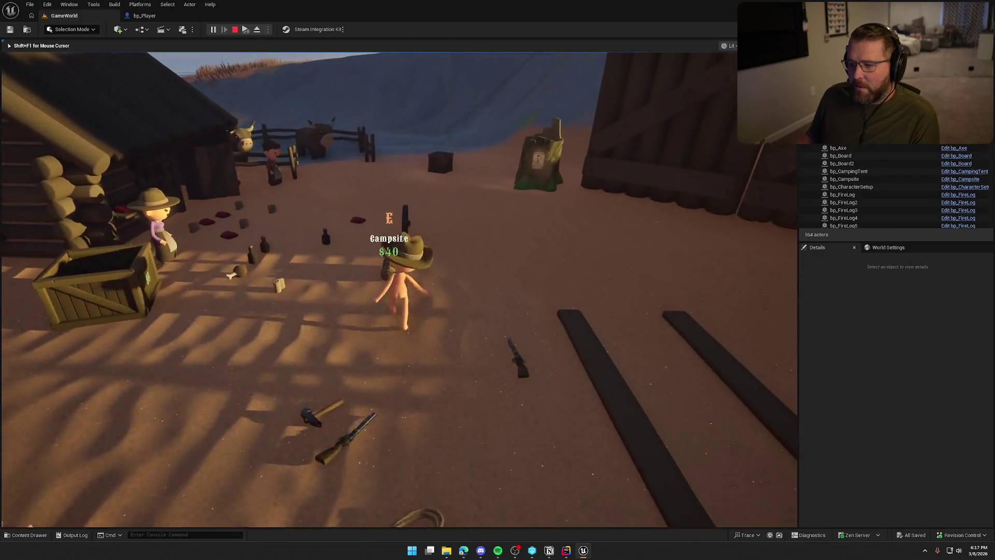
pyautogui.press('w')
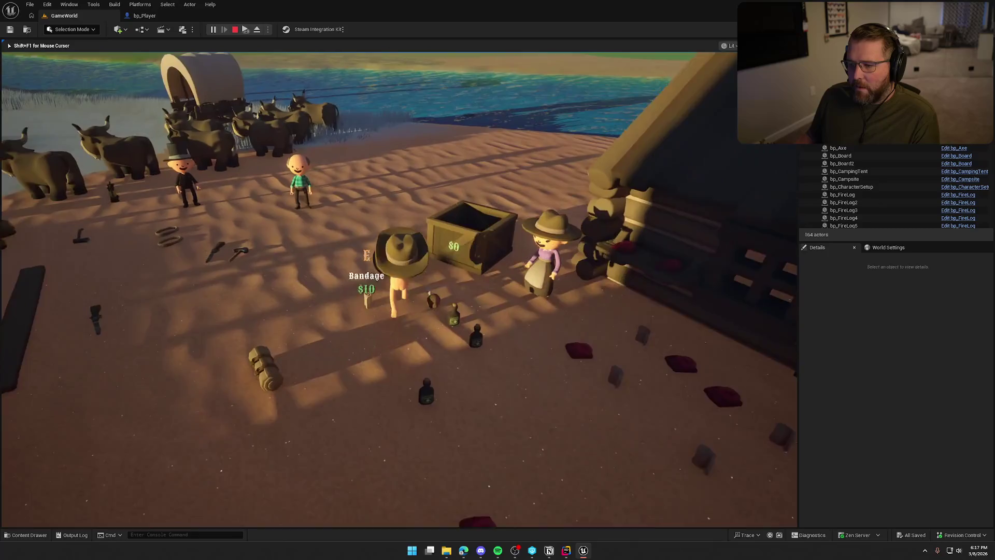
pyautogui.press('w')
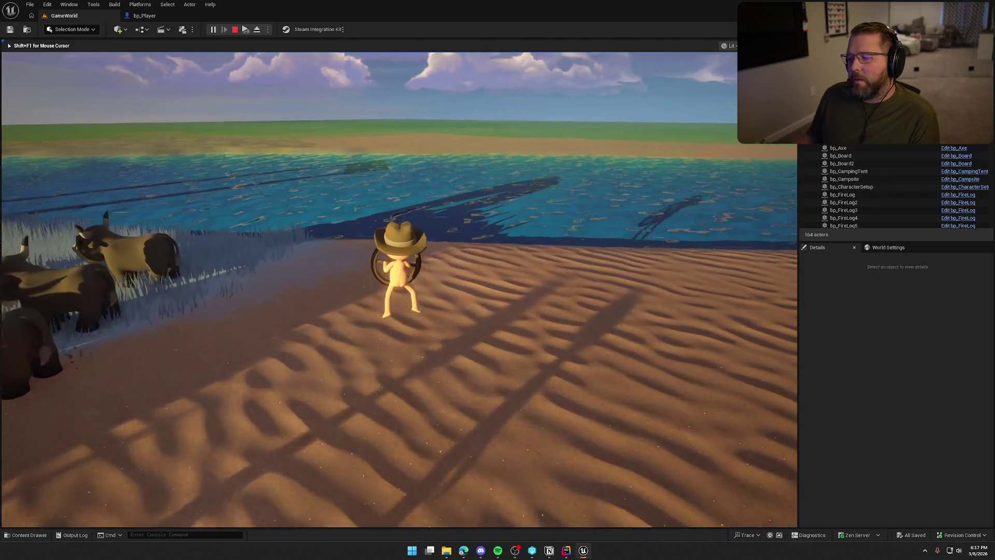
pyautogui.press('w')
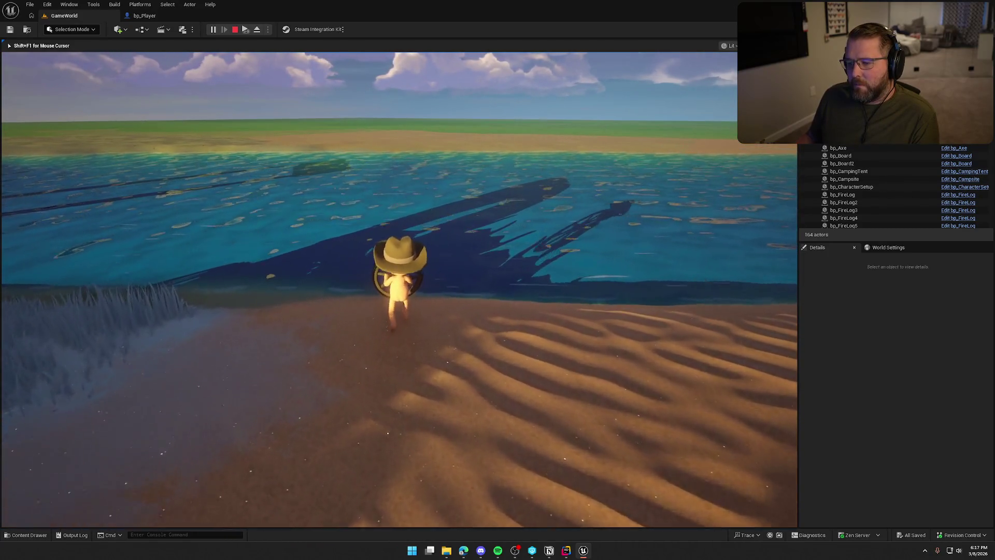
pyautogui.press('w')
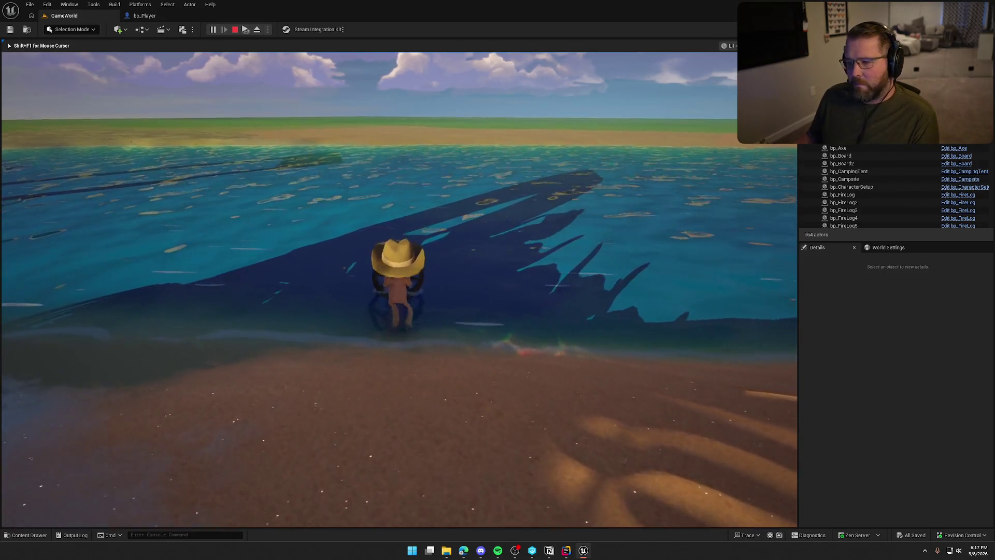
pyautogui.press('w')
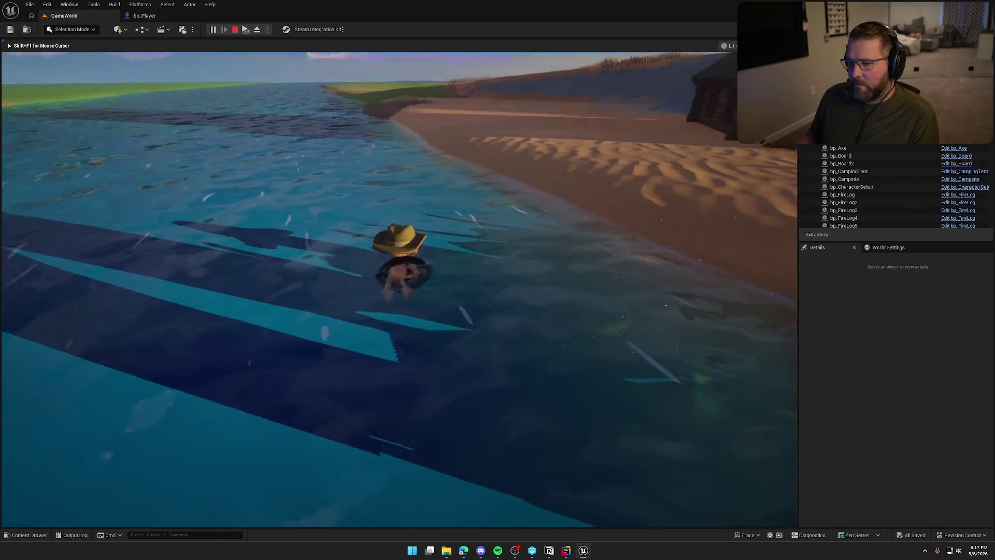
pyautogui.press('w')
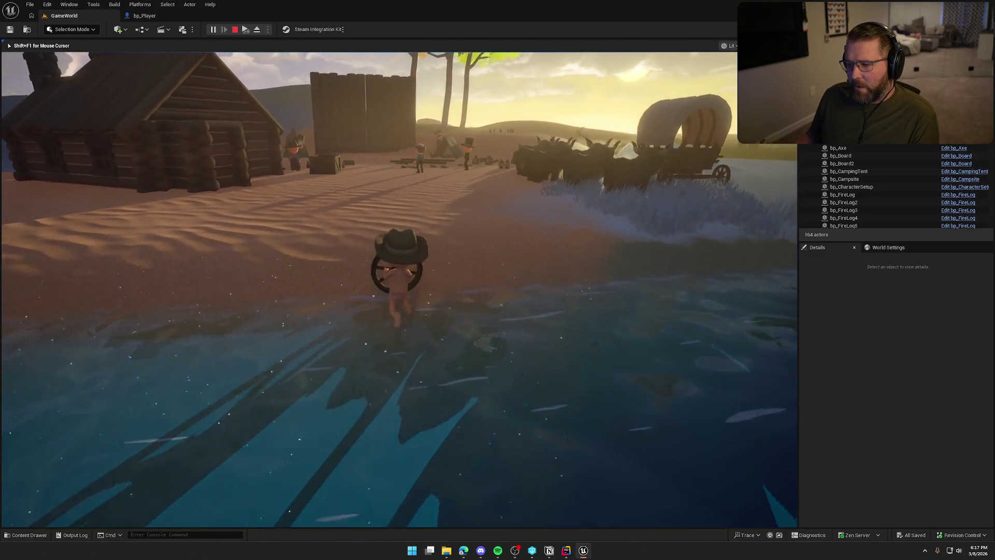
pyautogui.press('w')
pyautogui.press('e')
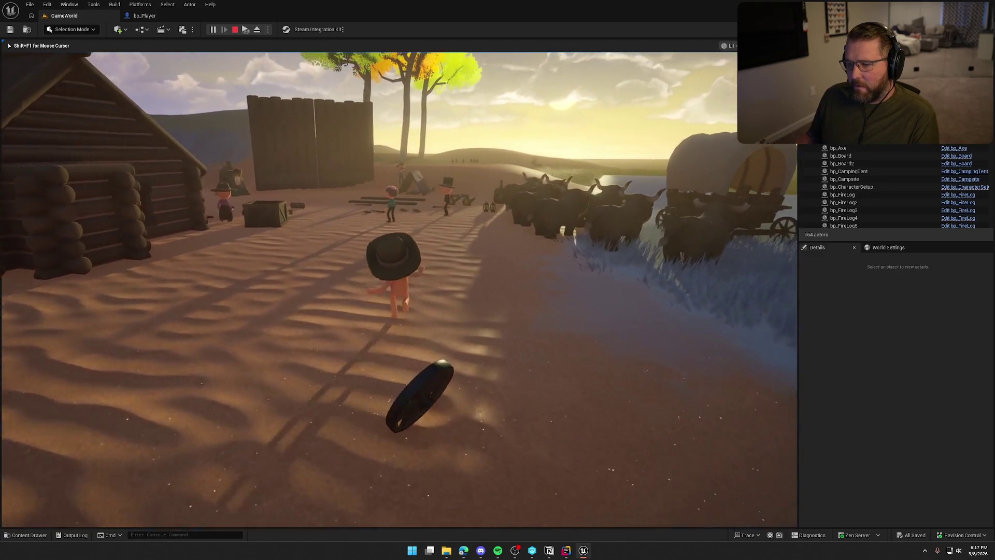
pyautogui.press('w')
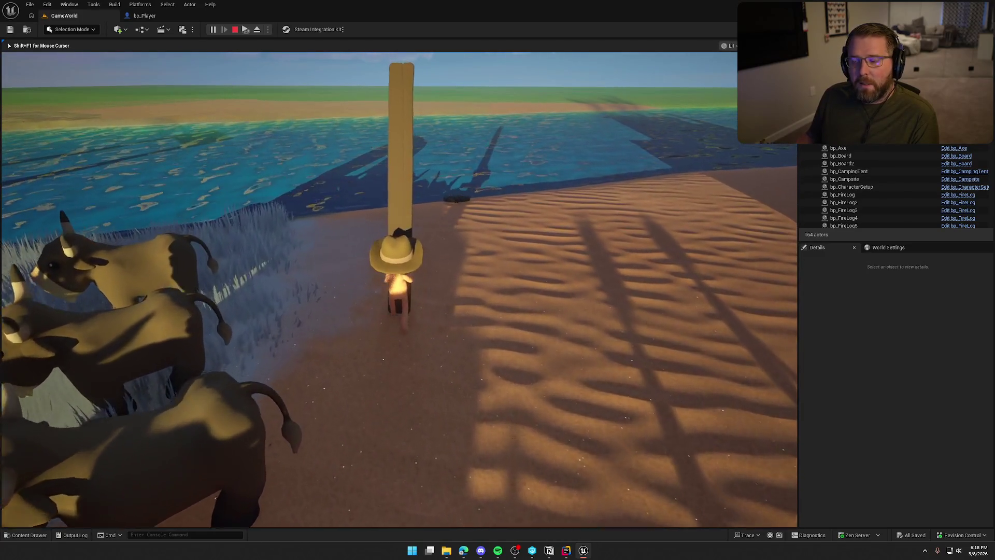
# - Walk into the water once more, back onto the sand, then stop the play session
pyautogui.press('w')
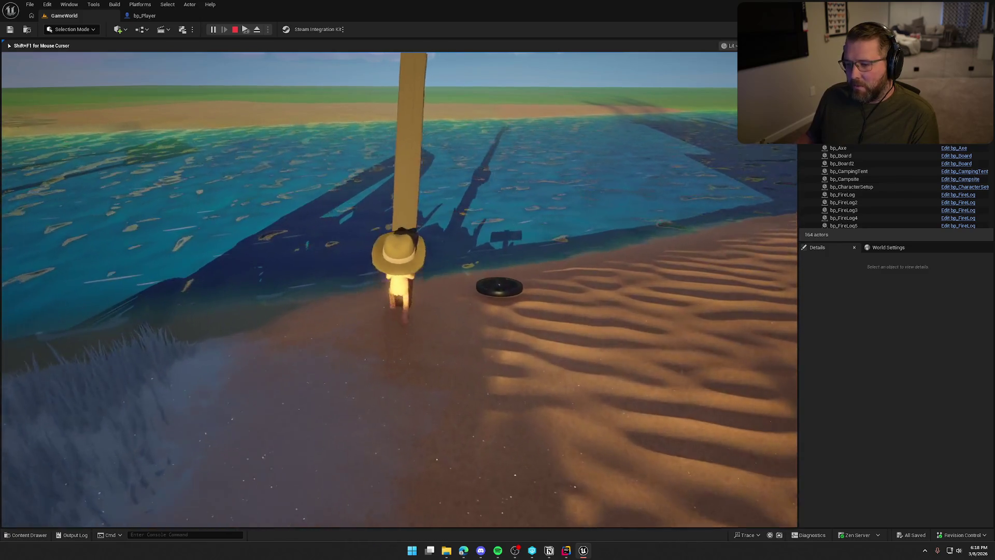
pyautogui.press('w')
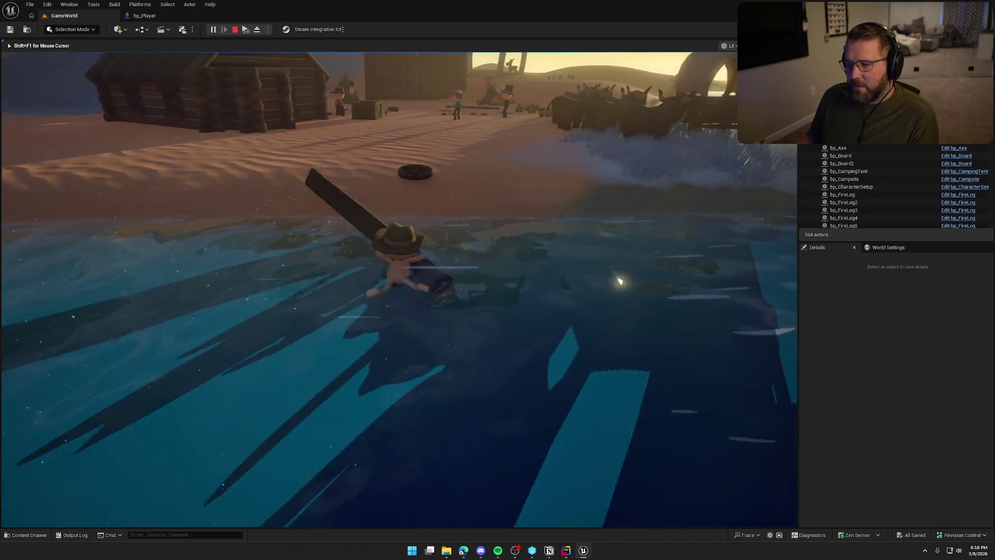
pyautogui.press('w')
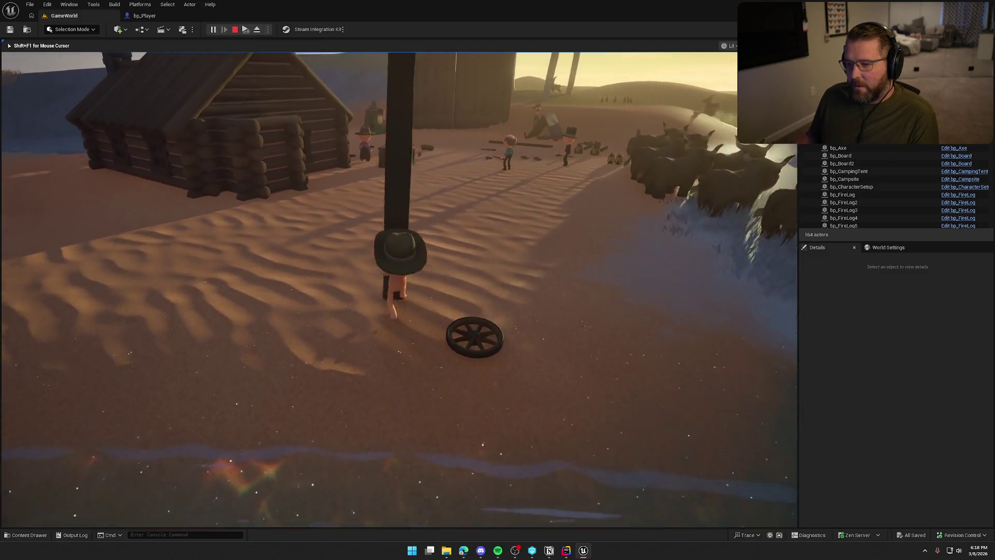
pyautogui.press('w')
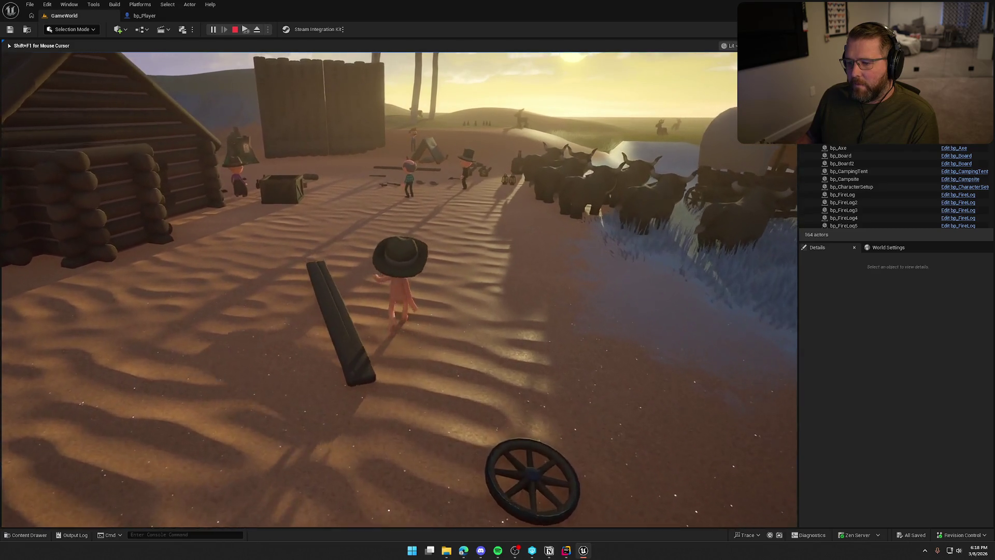
pyautogui.press('w')
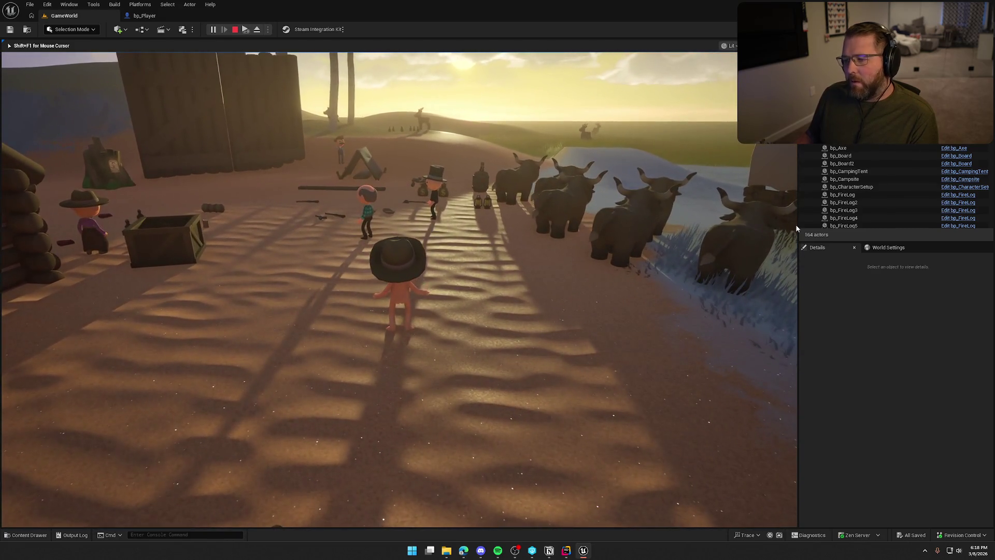
pyautogui.press('Escape')
pyautogui.hotkey('alt', 'Tab')
# - Check off the gun-in-water physical animation and swimming animation items in Notion's to-do list
pyautogui.moveTo(521, 91); pyautogui.dragTo(446, 57)
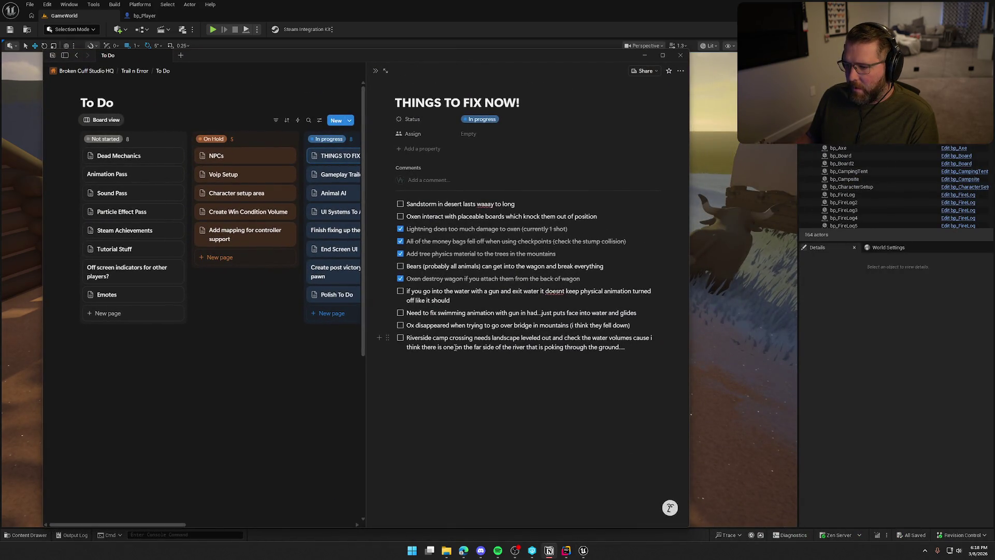
pyautogui.click(400, 291)
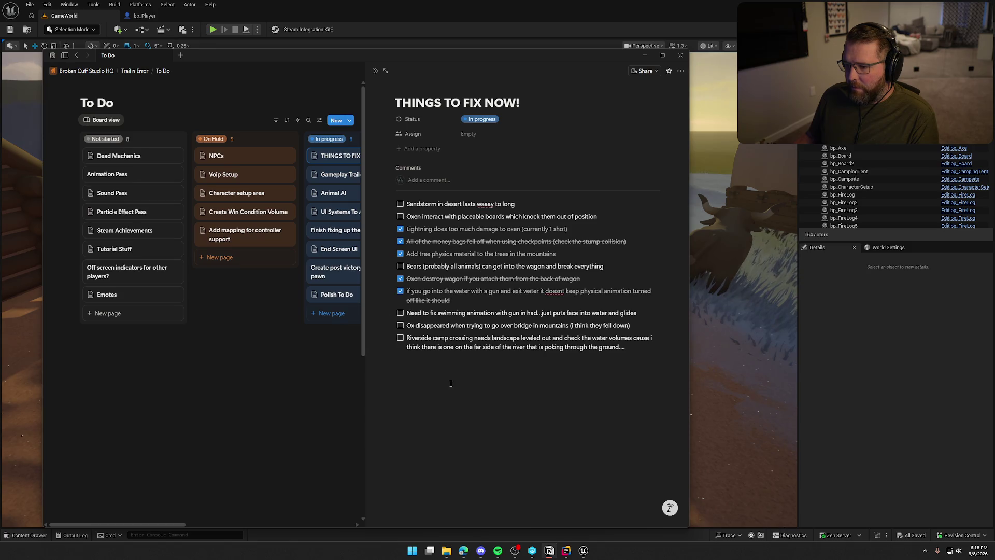
pyautogui.click(400, 313)
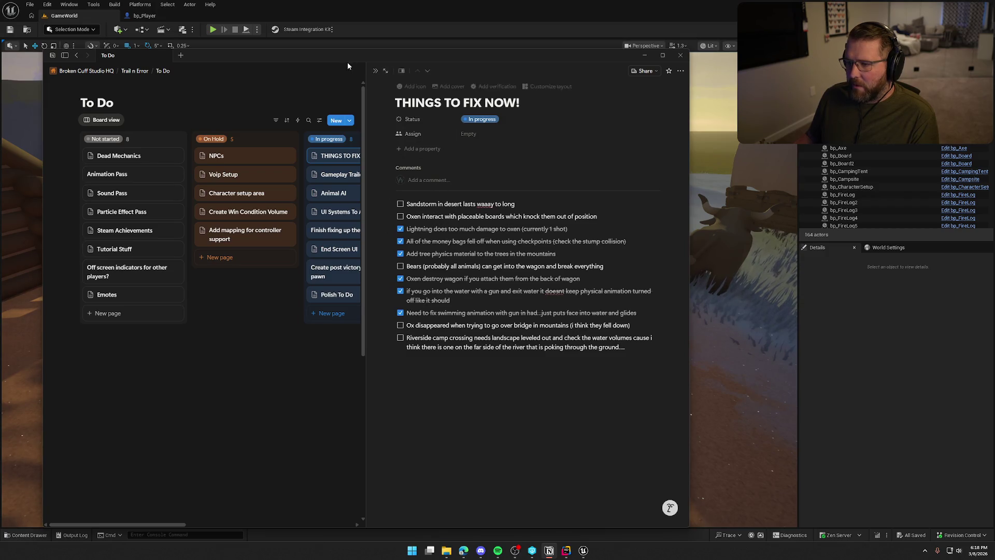
pyautogui.hotkey('alt', 'Tab')
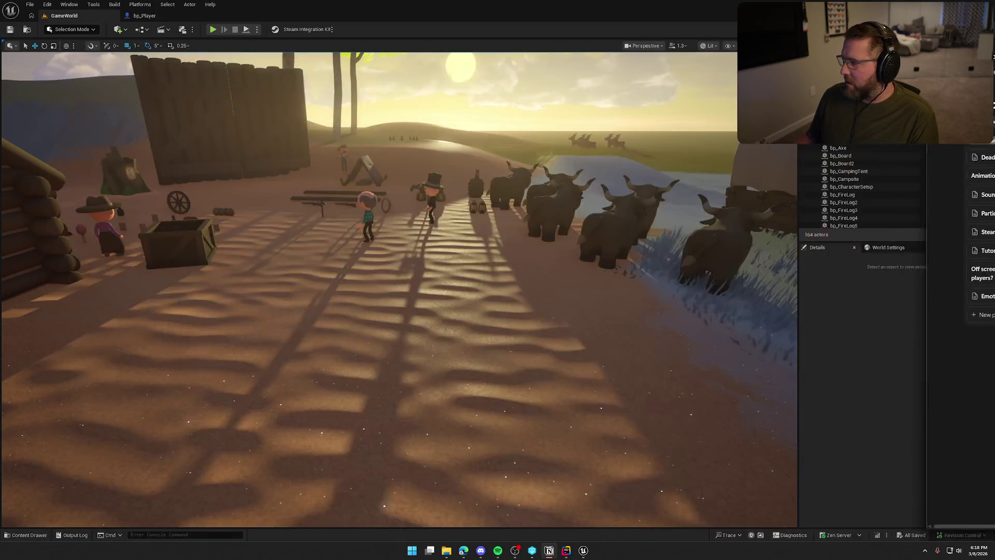
# - Load the TrailMap_Mountain level from the Content Drawer's Maps folder
pyautogui.hotkey('ctrl', 'space')
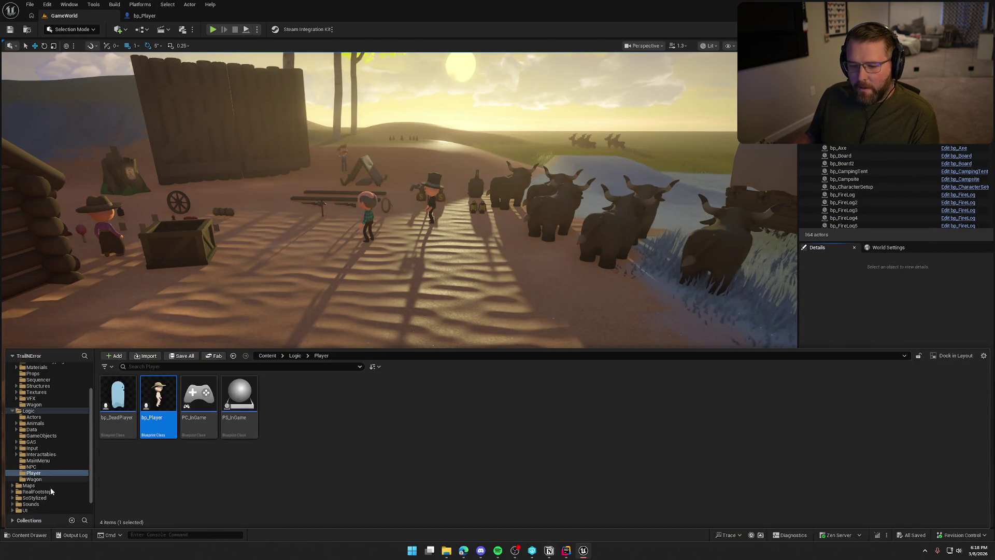
pyautogui.click(51, 486)
pyautogui.doubleClick(358, 402)
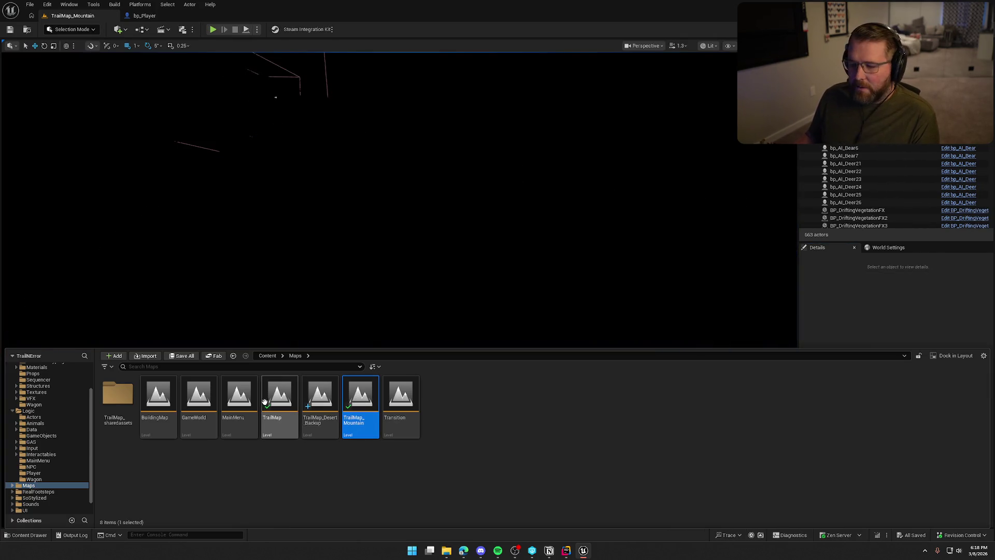
pyautogui.click(273, 397)
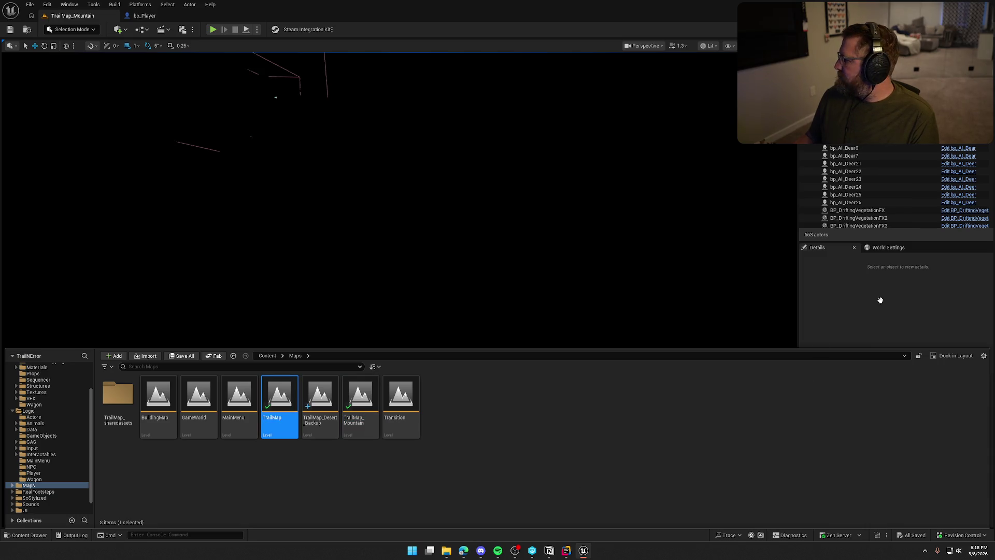
pyautogui.press('Return')
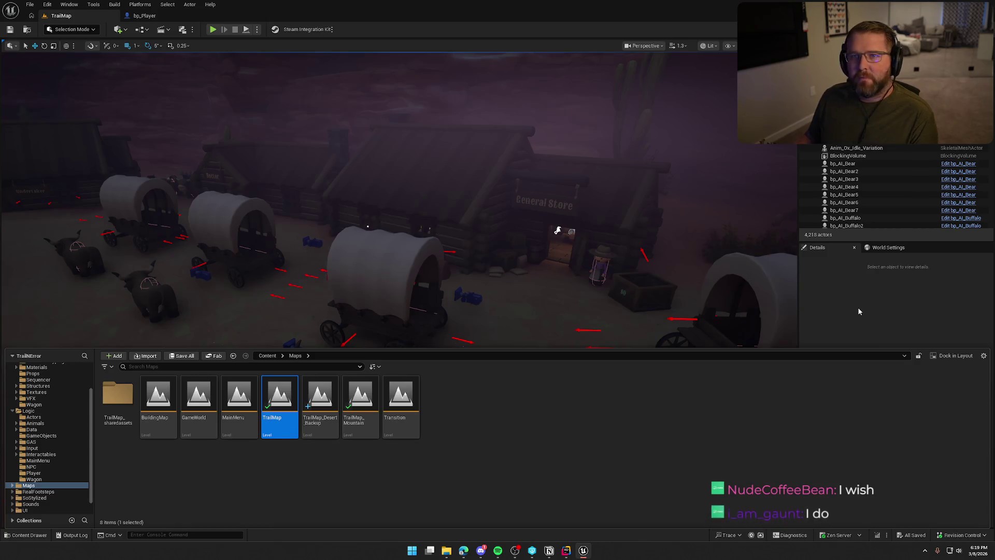
# - Close the Content Drawer and survey TrailMap's fenced yard, its two oxen, covered wagons and log cabins
pyautogui.click(859, 311)
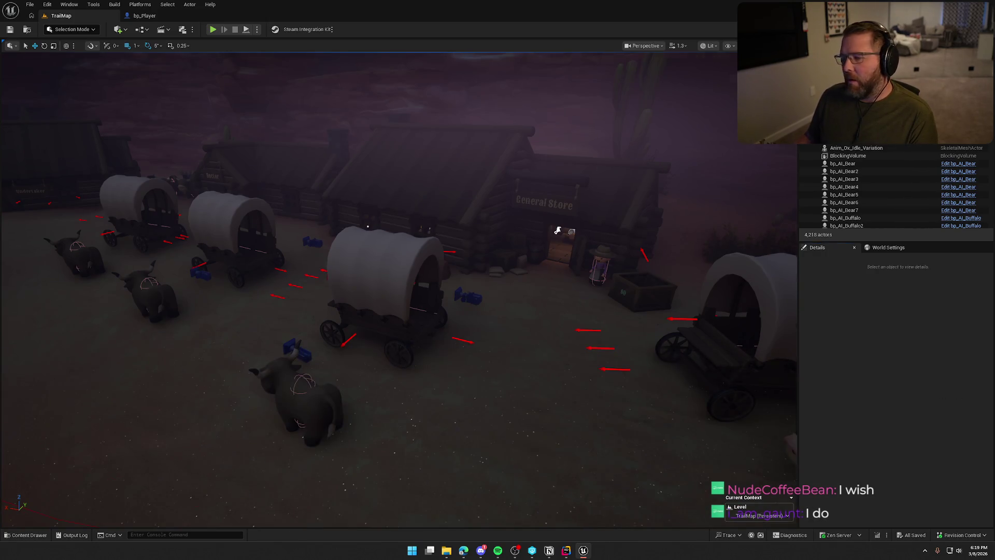
pyautogui.scroll(4, 539, 246)
pyautogui.scroll(-10, 538, 245)
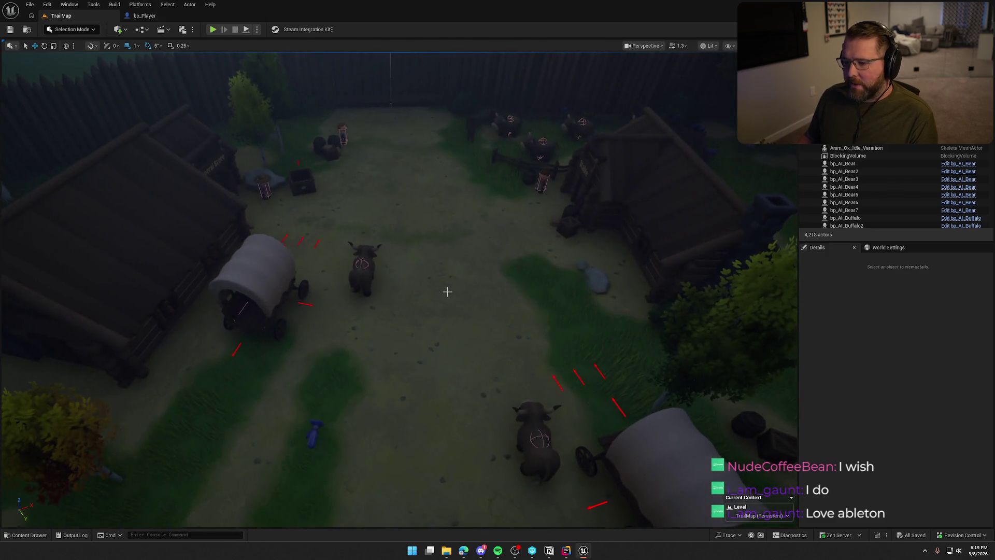
pyautogui.moveTo(446, 290)
pyautogui.mouseDown()
pyautogui.moveTo(707, 367)
pyautogui.moveTo(26, 344)
pyautogui.moveTo(5, 322)
pyautogui.mouseUp()
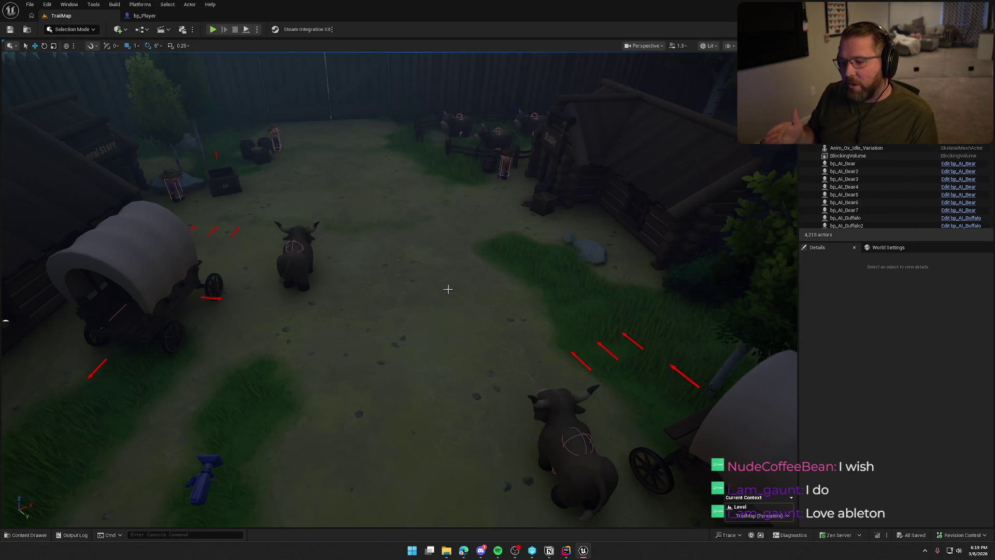
pyautogui.moveTo(414, 295); pyautogui.dragTo(429, 316)
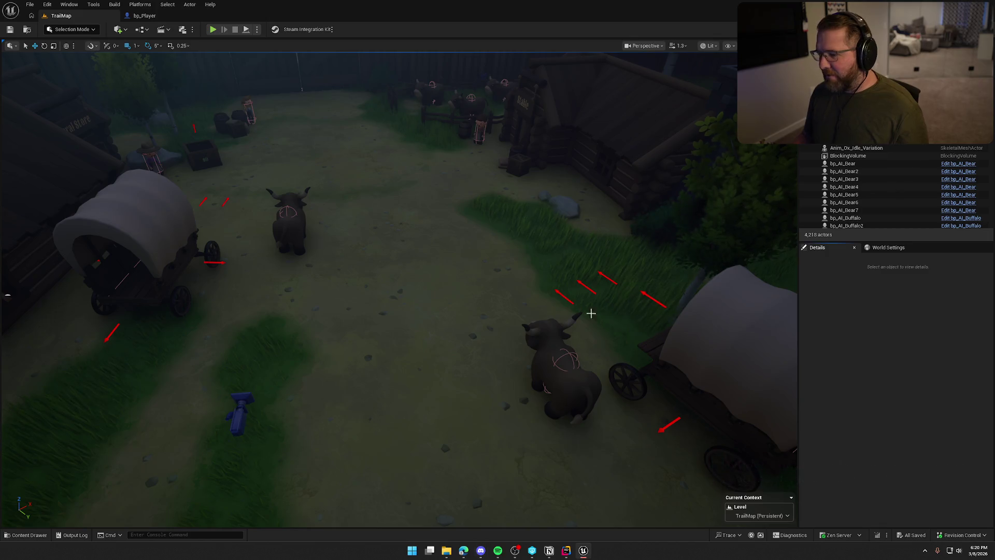
pyautogui.scroll(2, 589, 311)
pyautogui.scroll(-5, 576, 307)
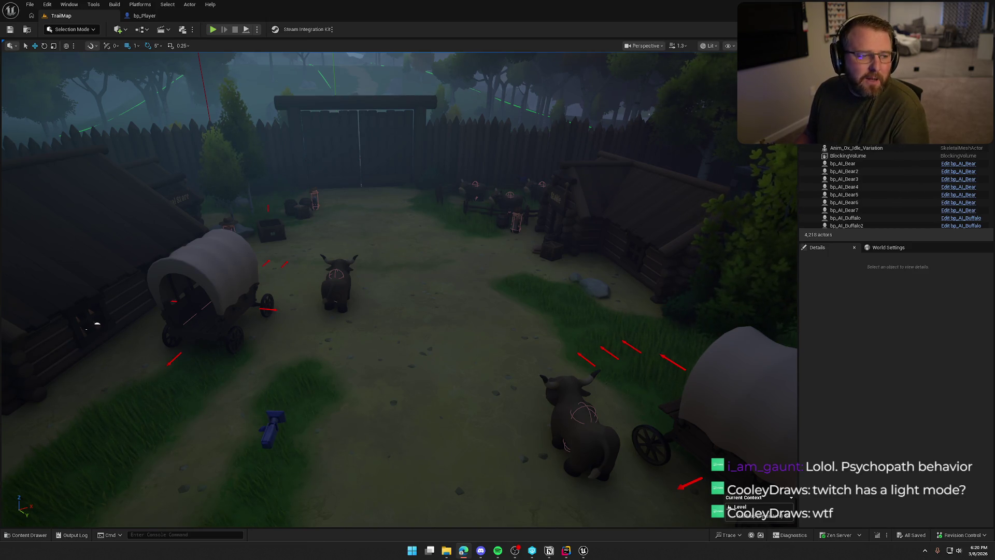
pyautogui.click(899, 334)
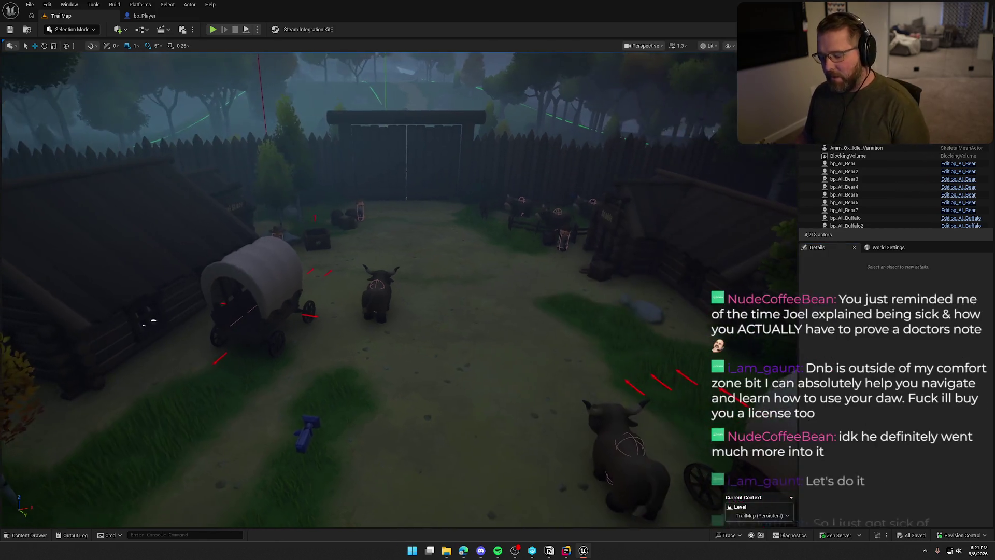
pyautogui.moveTo(613, 322); pyautogui.dragTo(613, 322)
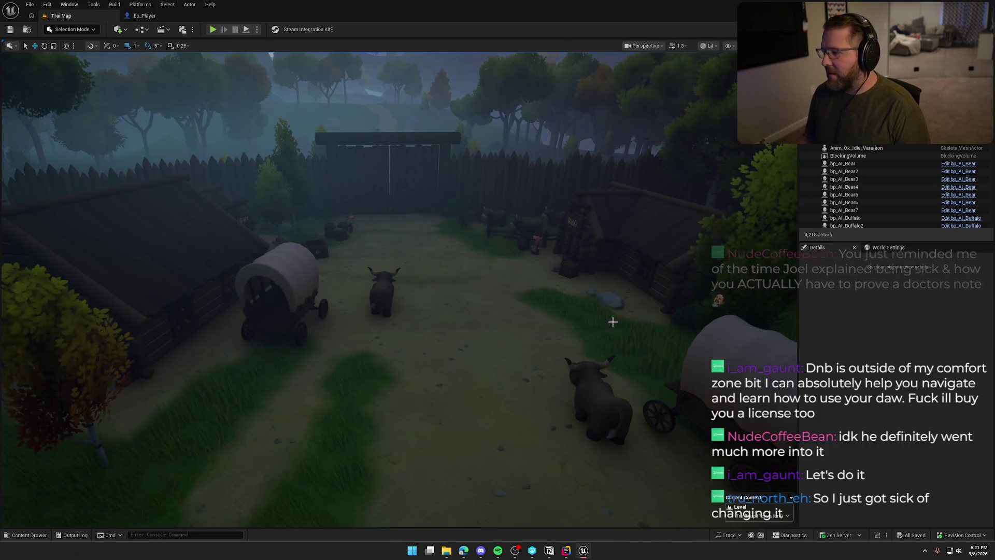
pyautogui.moveTo(622, 337)
pyautogui.mouseDown()
pyautogui.moveTo(622, 295)
pyautogui.moveTo(581, 300)
pyautogui.moveTo(581, 292)
pyautogui.mouseUp()
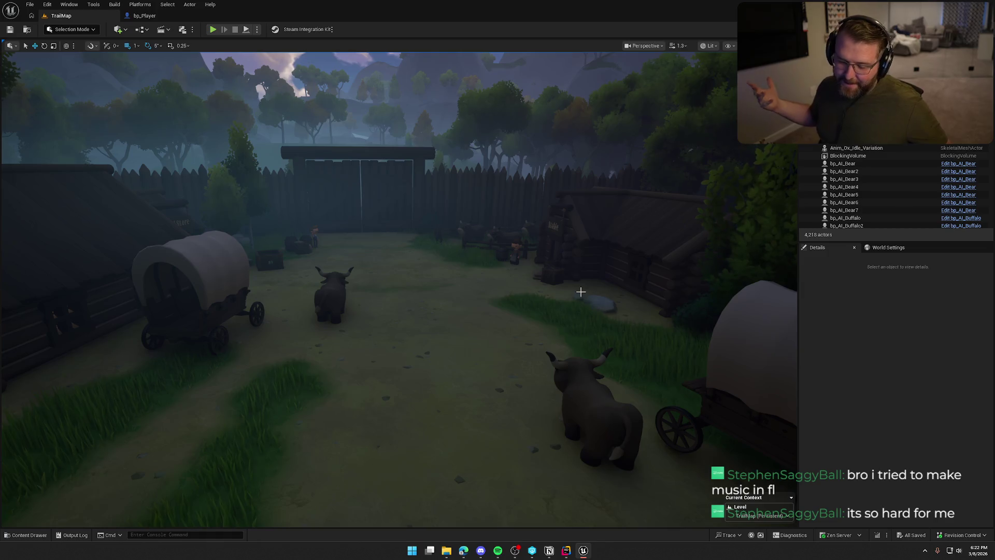
pyautogui.moveTo(481, 312)
pyautogui.mouseDown()
pyautogui.moveTo(481, 337)
pyautogui.moveTo(467, 312)
pyautogui.mouseUp()
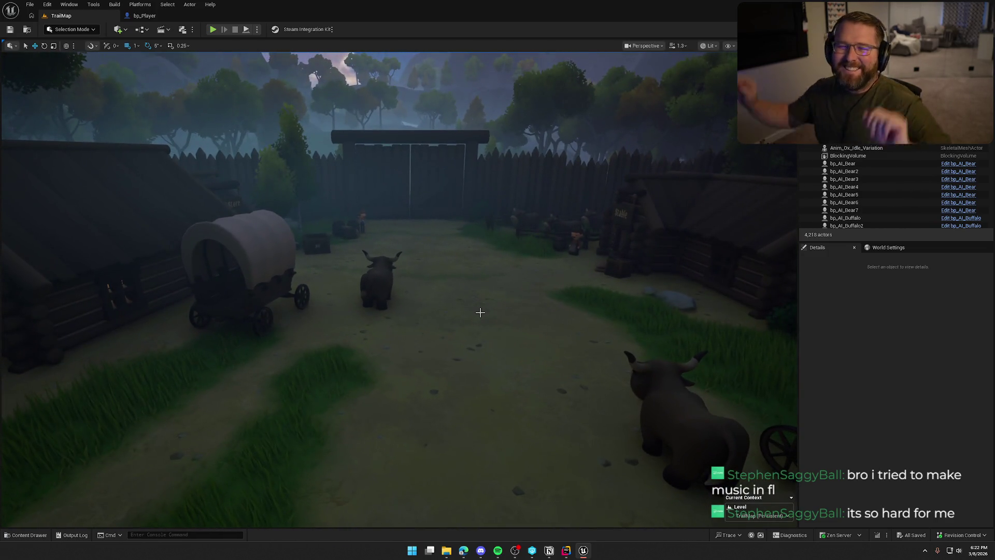
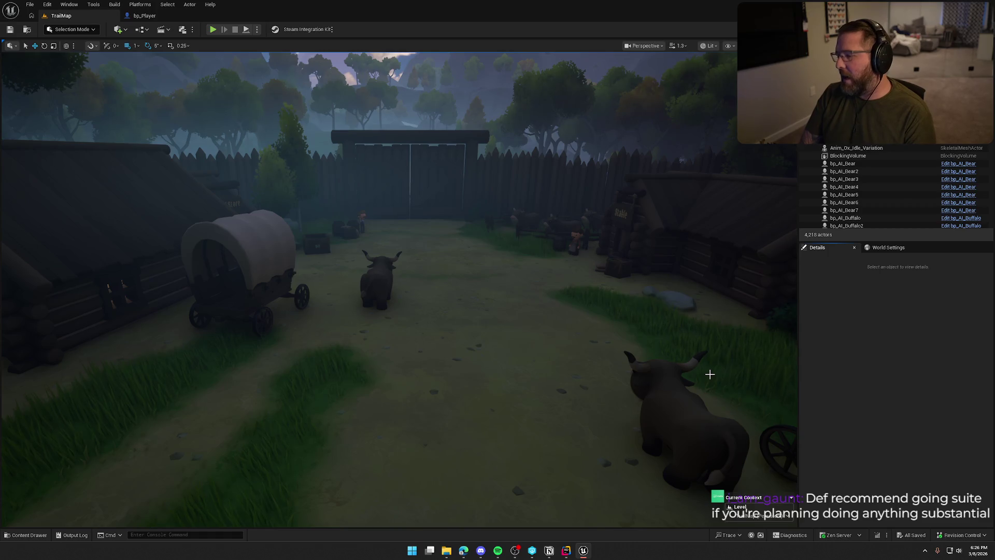
# - Frame both wagons in the viewport, check the to-do list, then switch to the coke music image results
pyautogui.moveTo(709, 374); pyautogui.dragTo(550, 365)
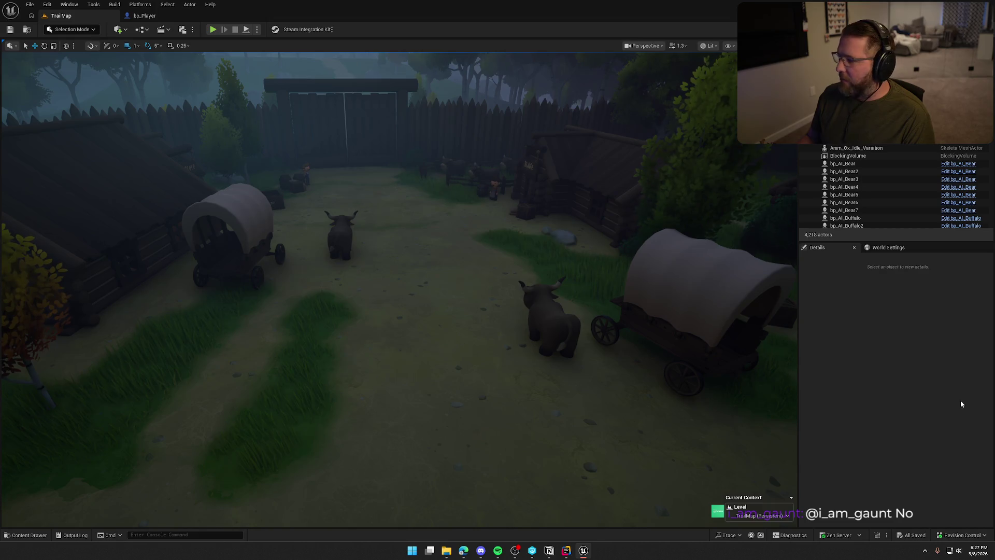
pyautogui.click(549, 551)
pyautogui.moveTo(881, 63); pyautogui.dragTo(402, 33)
pyautogui.hotkey('alt', 'Tab')
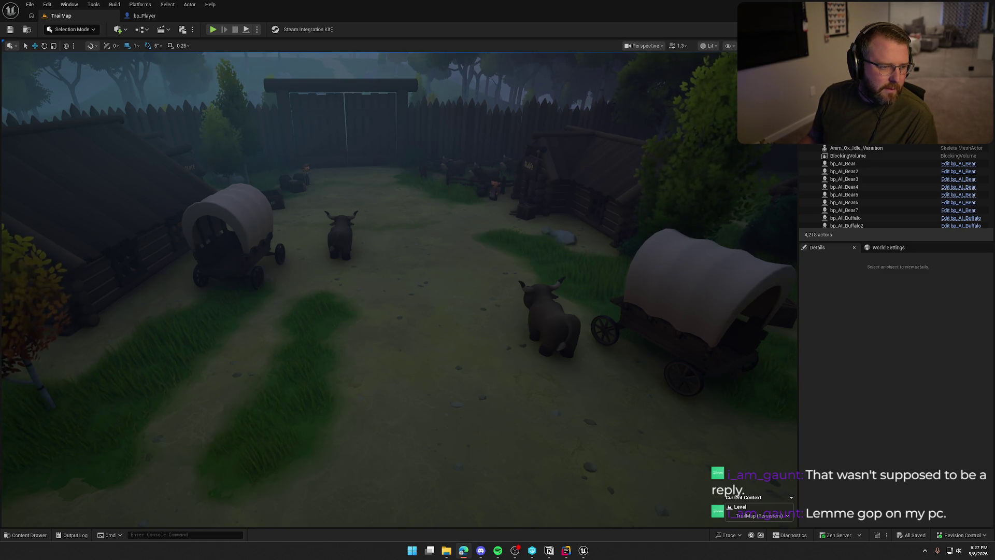
pyautogui.hotkey('alt', 'Tab')
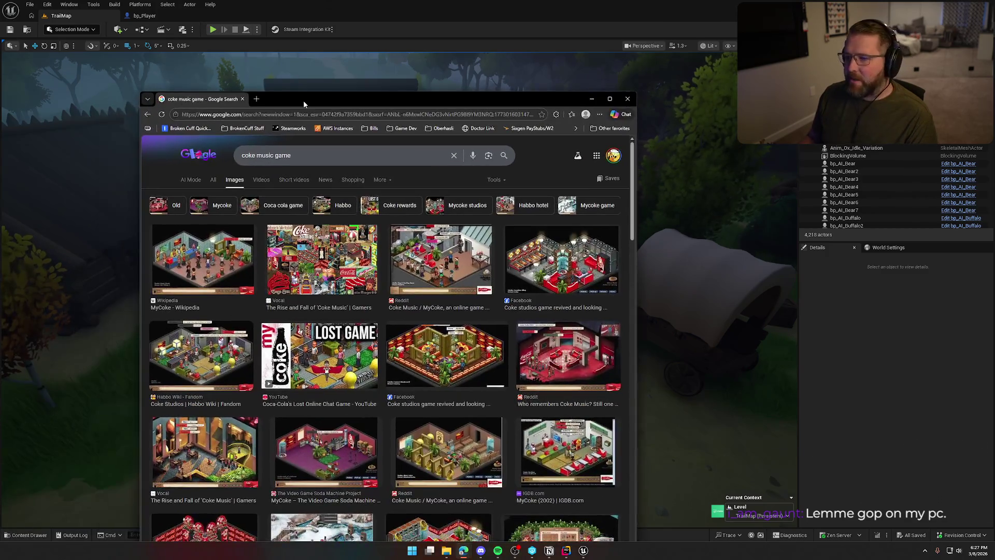
# - Maximize the browser and preview several Coke Music thumbnails, ending on the Reddit 'Who remembers Coke Music?' post
pyautogui.doubleClick(303, 101)
pyautogui.click(58, 190)
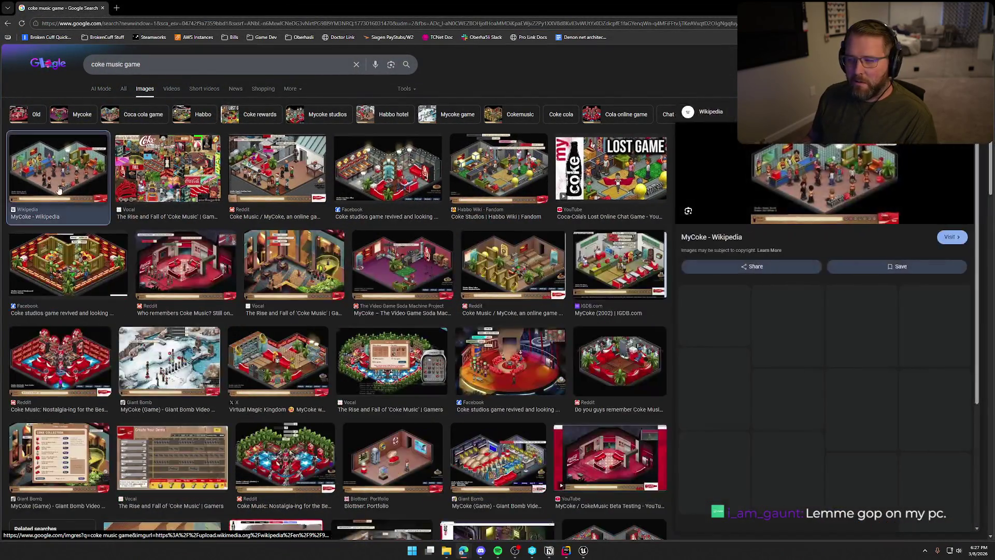
pyautogui.click(181, 170)
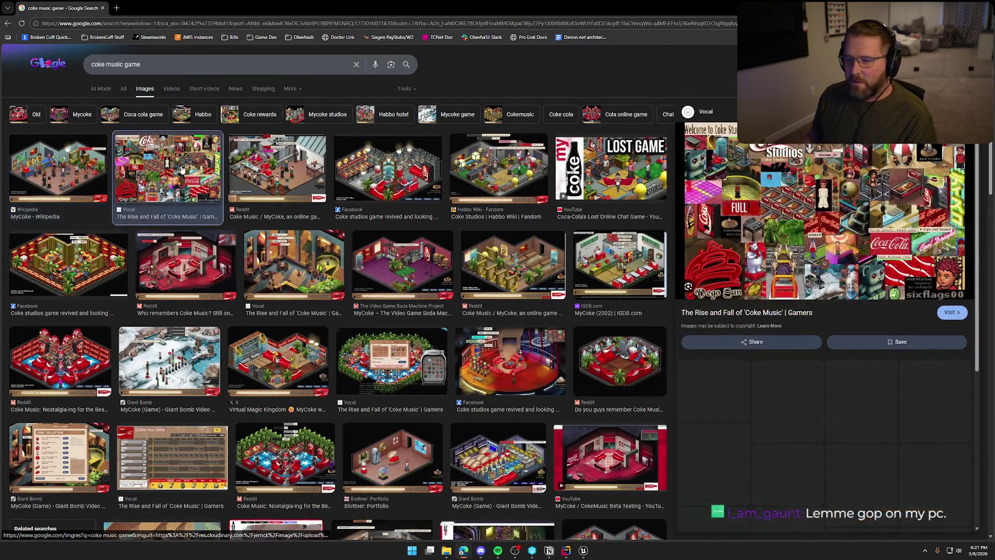
pyautogui.click(266, 181)
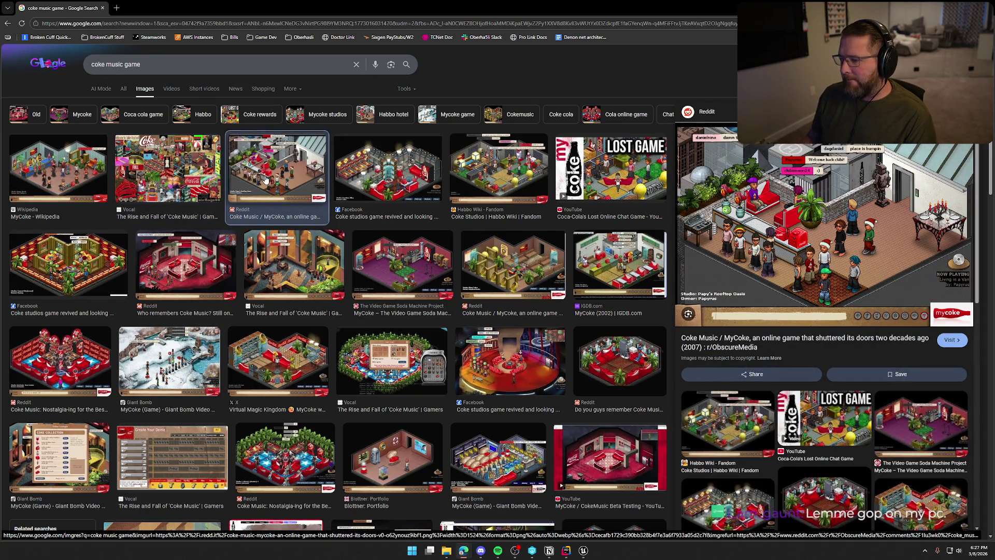
pyautogui.click(103, 262)
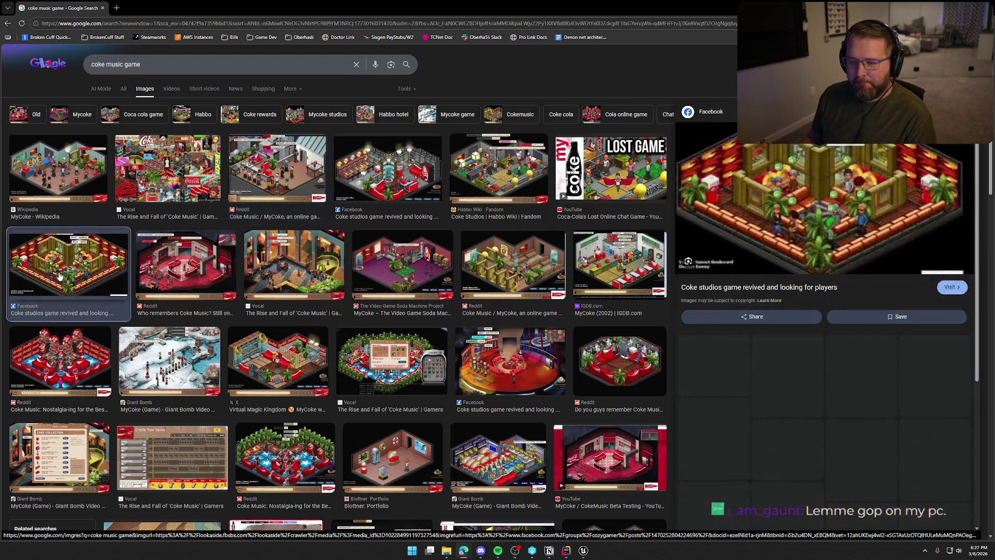
pyautogui.click(166, 268)
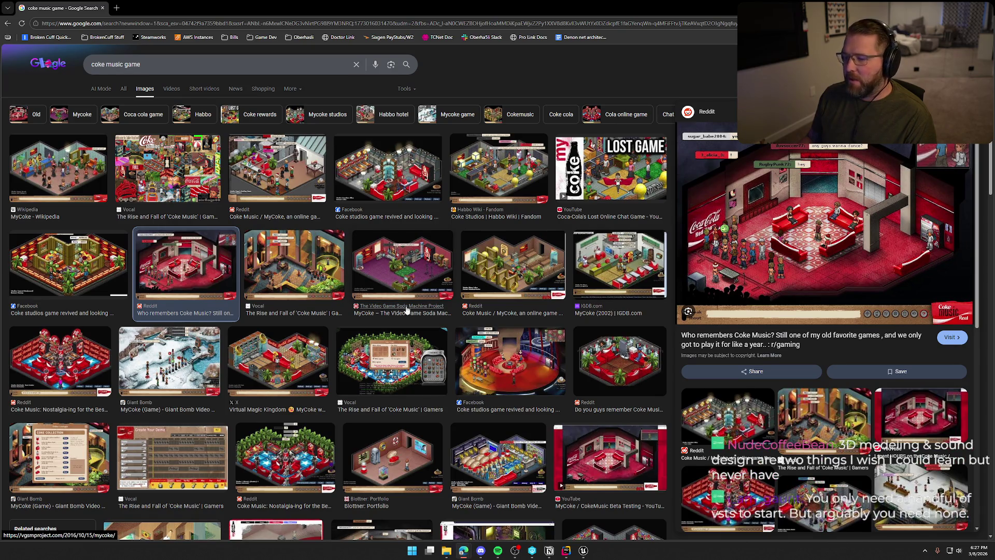
pyautogui.scroll(-3, 408, 311)
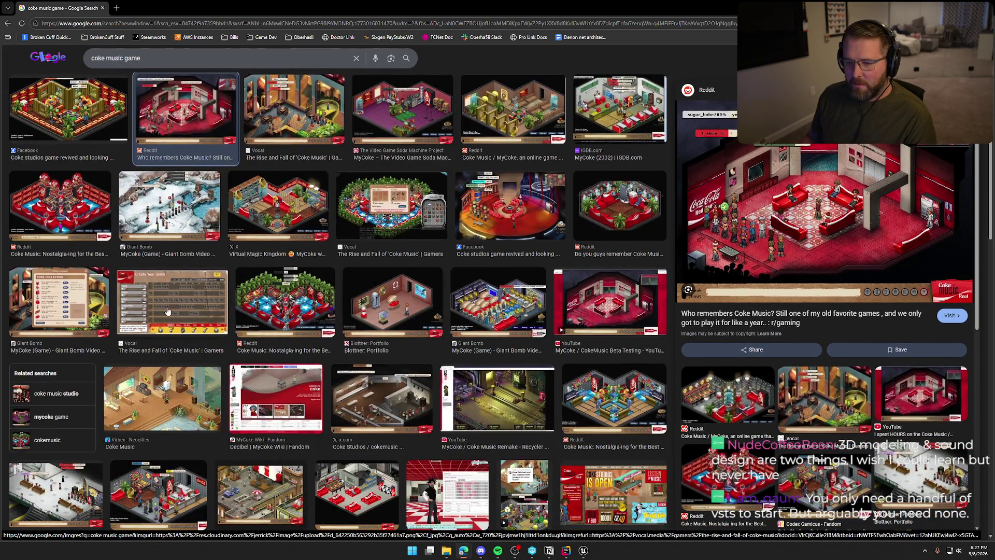
# - Load the 'The Rise and Fall of Coke Music | Gamers' thumbnail, with its Create Your Demo screenshot, into the preview
pyautogui.click(168, 311)
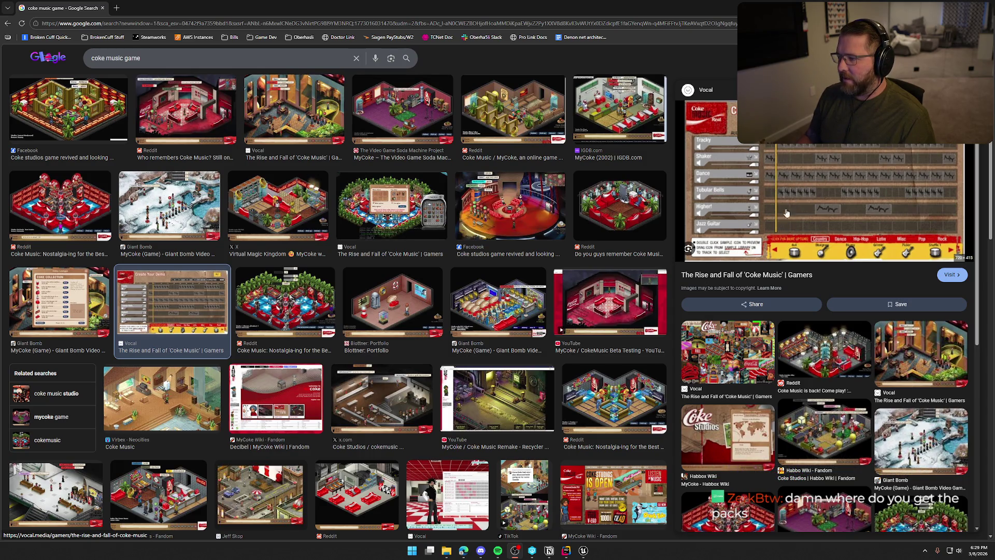
# - Open the Create Your Demo screenshot in a new tab, zoom in and back out, then close it
pyautogui.rightClick(792, 183)
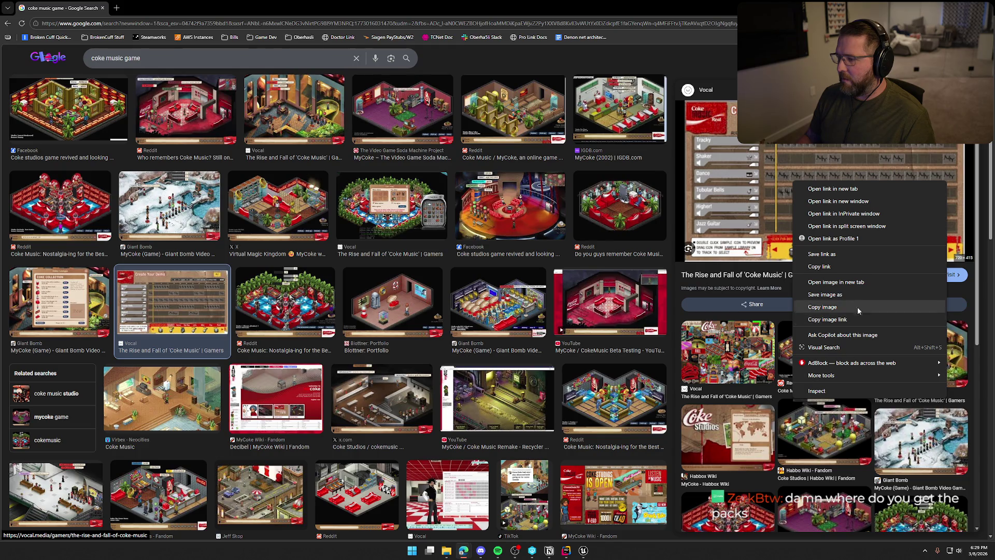
pyautogui.click(841, 282)
pyautogui.click(157, 7)
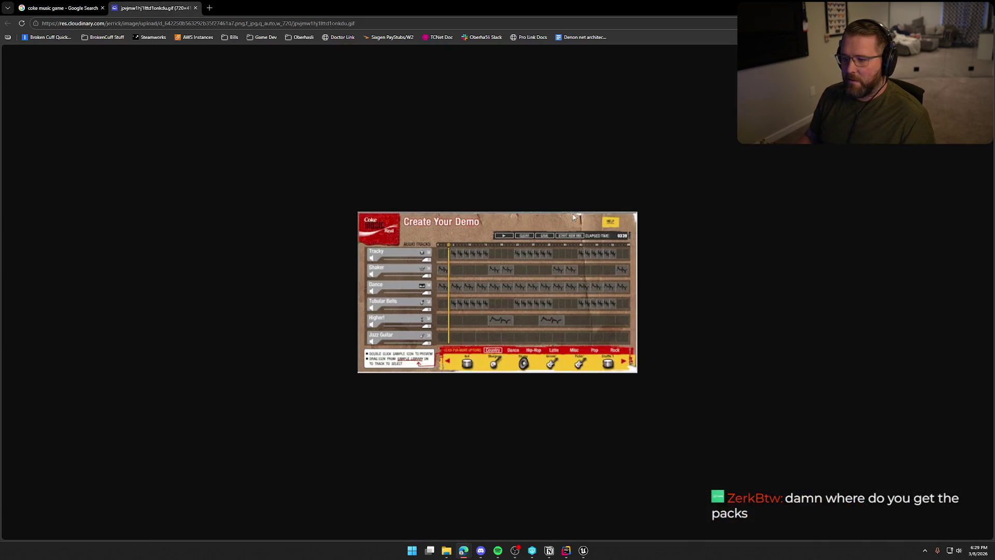
pyautogui.scroll(2, 530, 266)
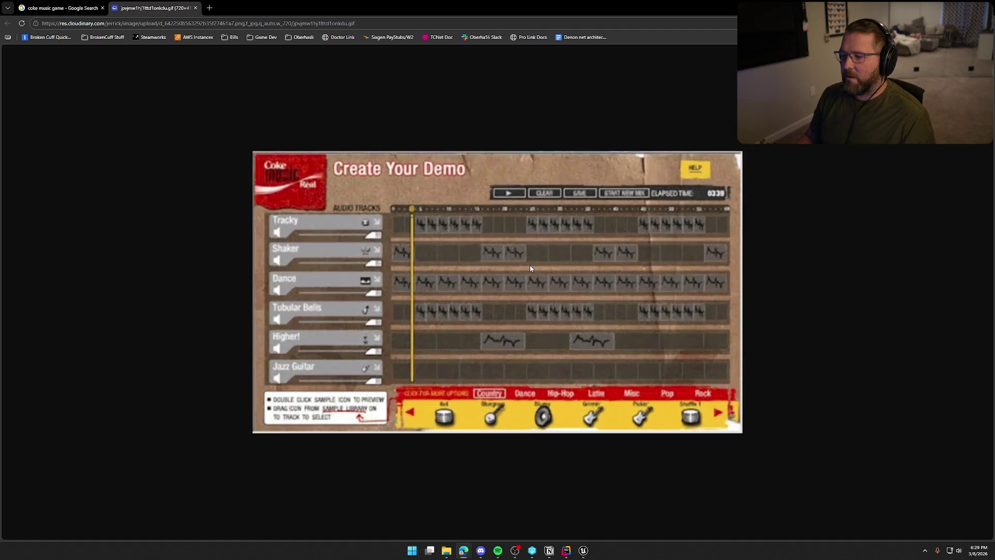
pyautogui.scroll(1, 570, 292)
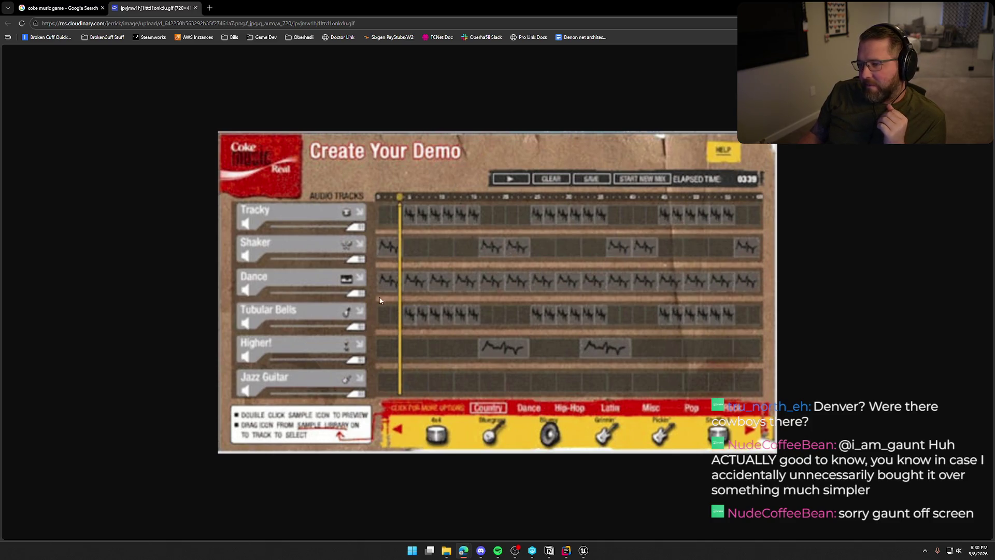
pyautogui.hotkey('ctrl', '-')
pyautogui.hotkey('ctrl', '-')
pyautogui.hotkey('ctrl', '-')
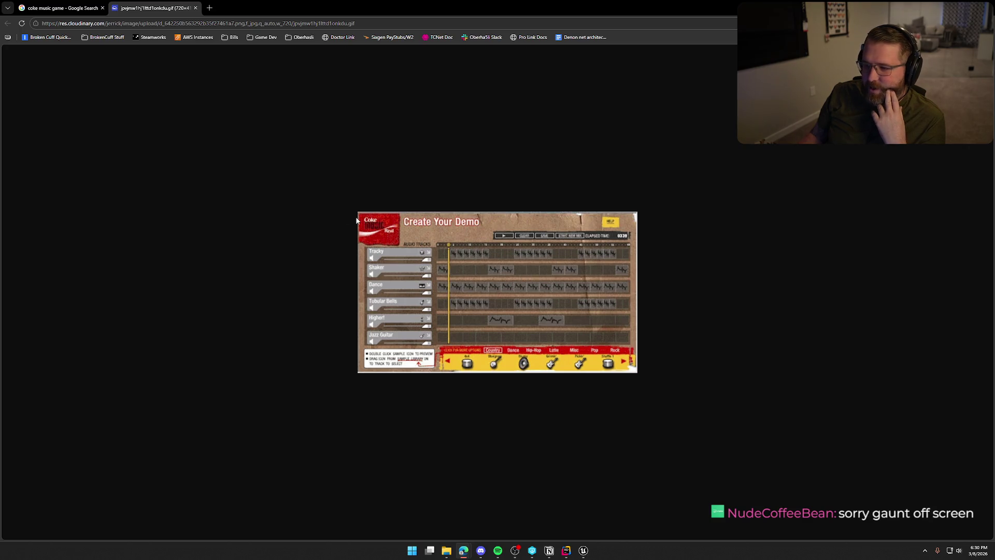
pyautogui.click(195, 8)
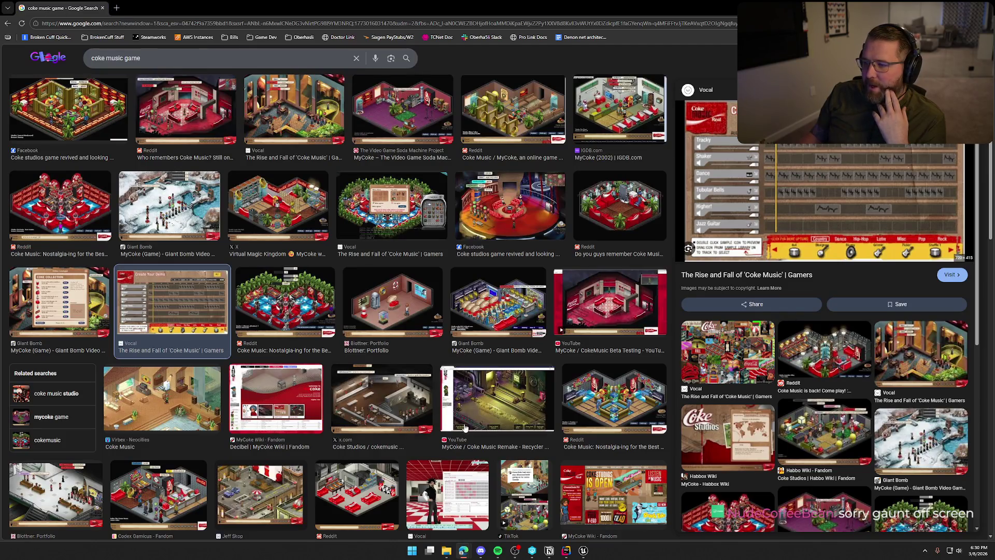
# - Preview the Coke Music nostalgia Reddit screenshot and the Video Game Soda Machine Project image
pyautogui.scroll(-4, 465, 428)
pyautogui.scroll(-2, 421, 380)
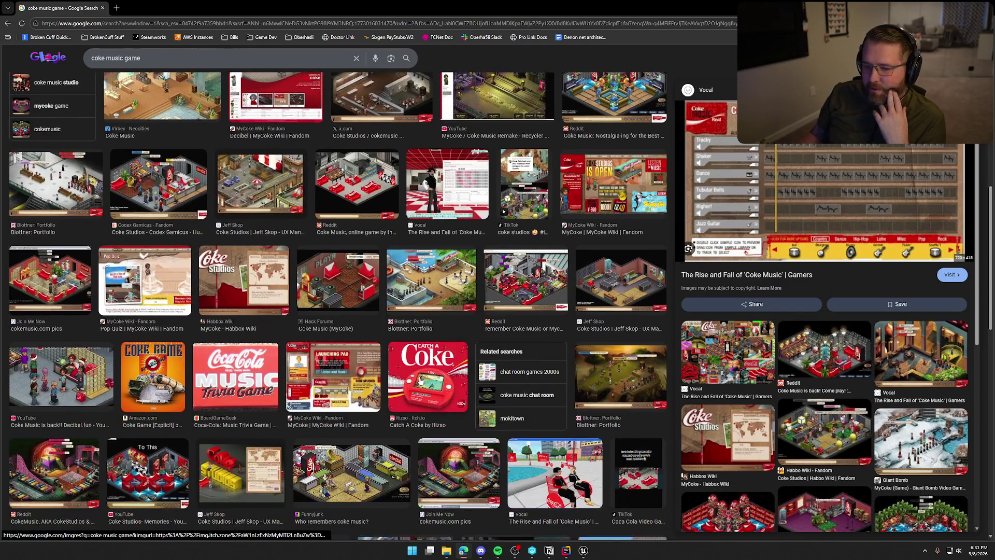
pyautogui.scroll(10, 430, 388)
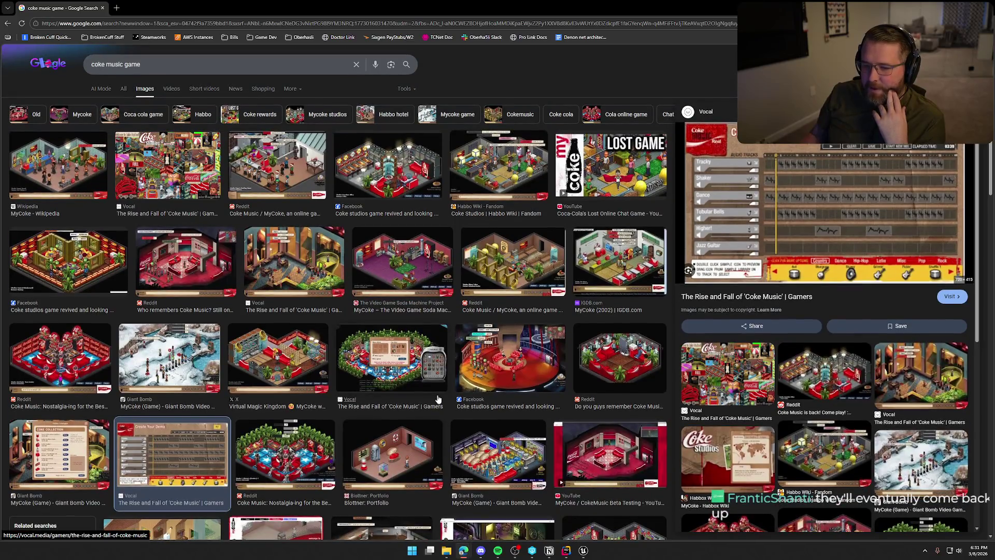
pyautogui.click(53, 353)
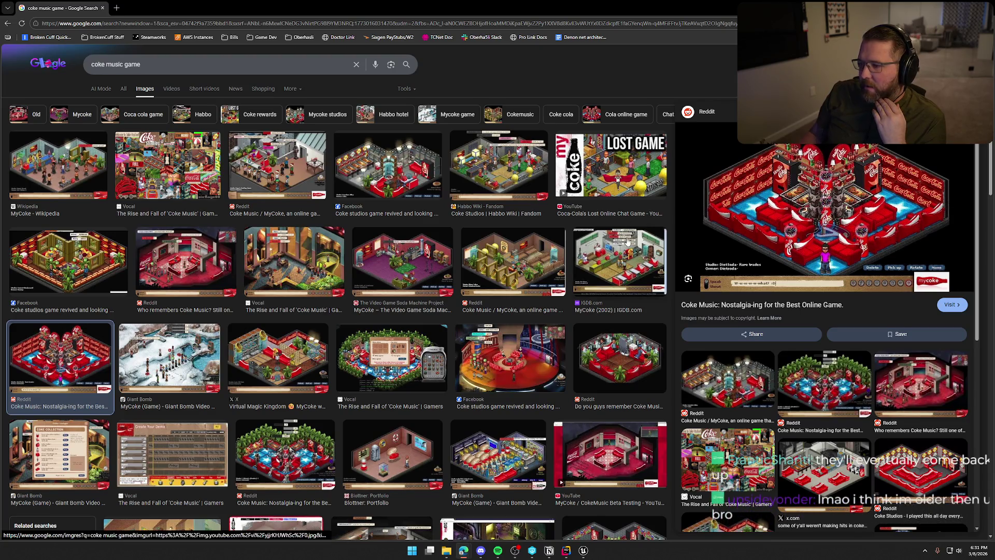
pyautogui.click(408, 266)
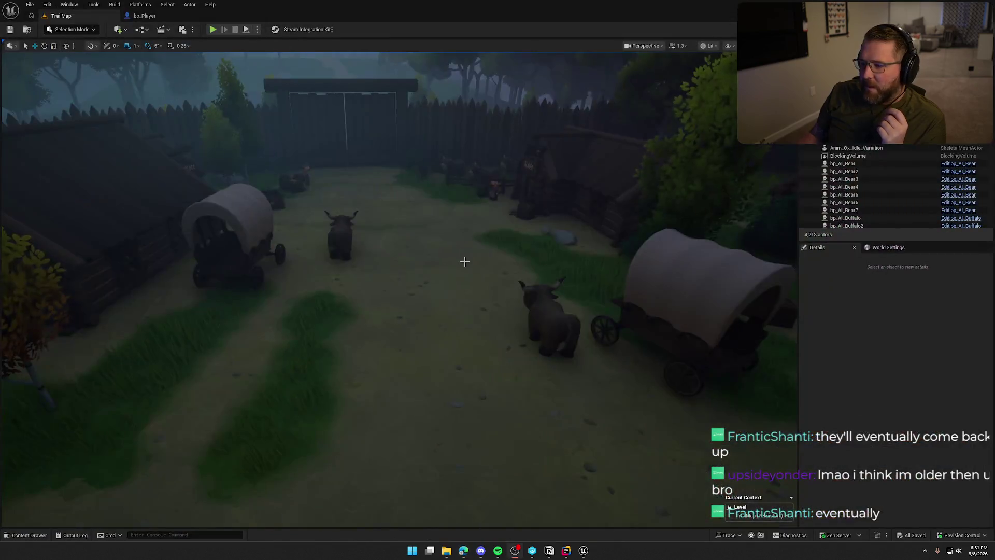
# - Dolly the camera slightly over the camp entrance, then switch to the Ableton homepage in Edge
pyautogui.scroll(-5, 465, 261)
pyautogui.scroll(3, 465, 261)
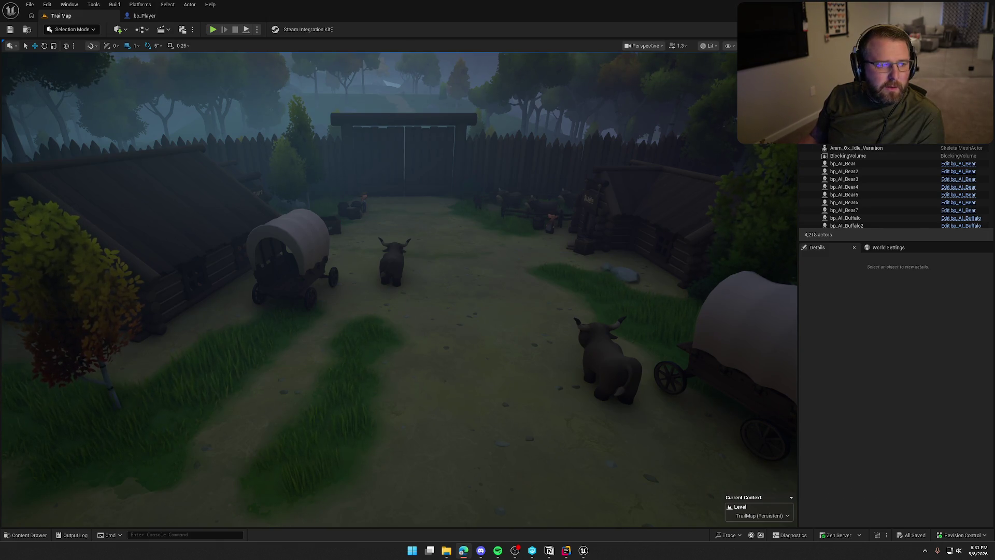
pyautogui.hotkey('alt', 'Tab')
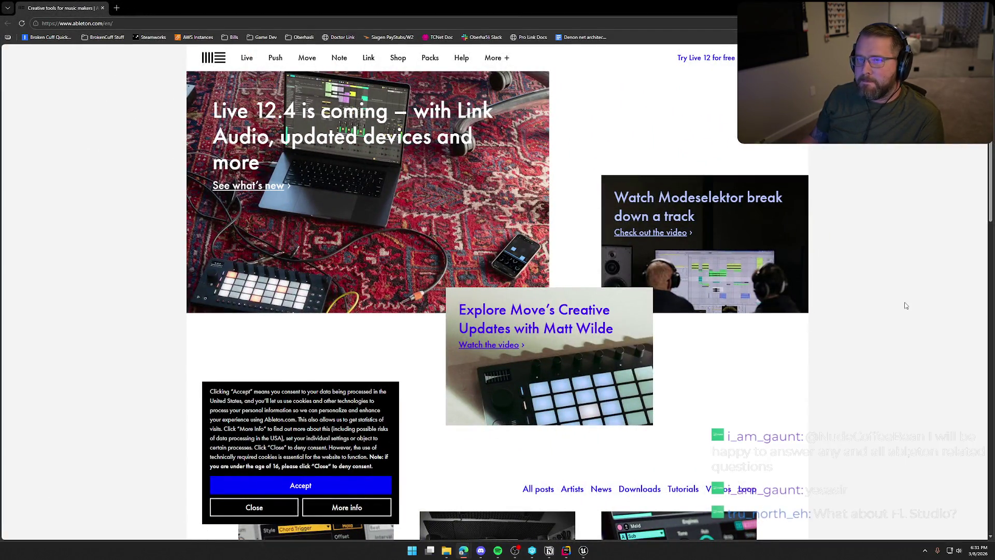
# - Close the cookie banner, browse the Ableton homepage down to the footer and back, and open Live
pyautogui.scroll(-2, 158, 296)
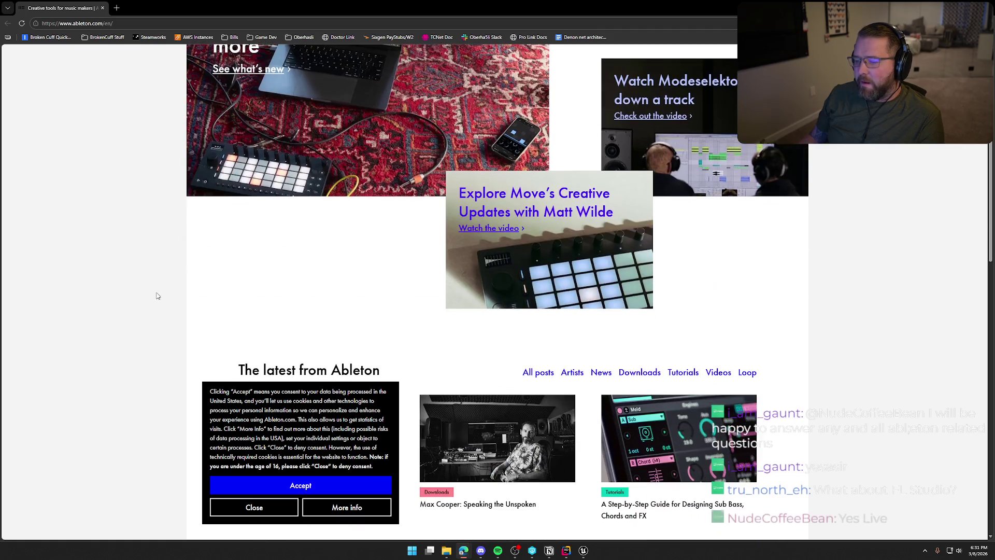
pyautogui.click(257, 507)
pyautogui.scroll(-3, 162, 293)
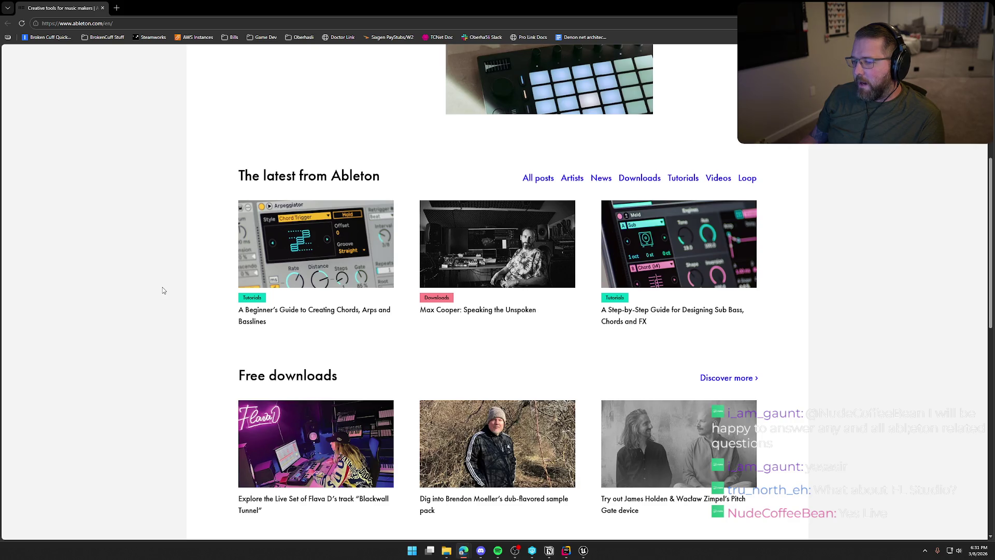
pyautogui.scroll(-8, 163, 290)
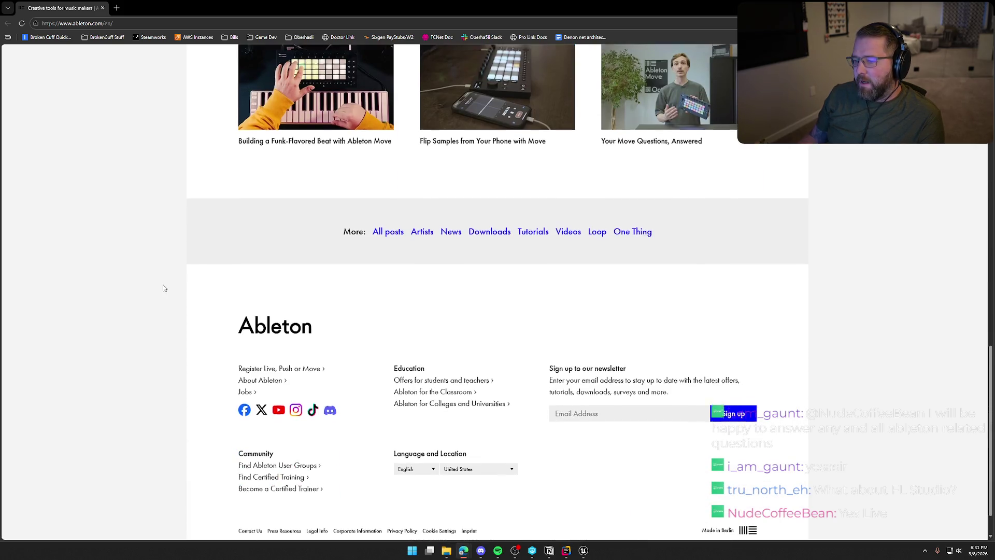
pyautogui.scroll(-1, 164, 289)
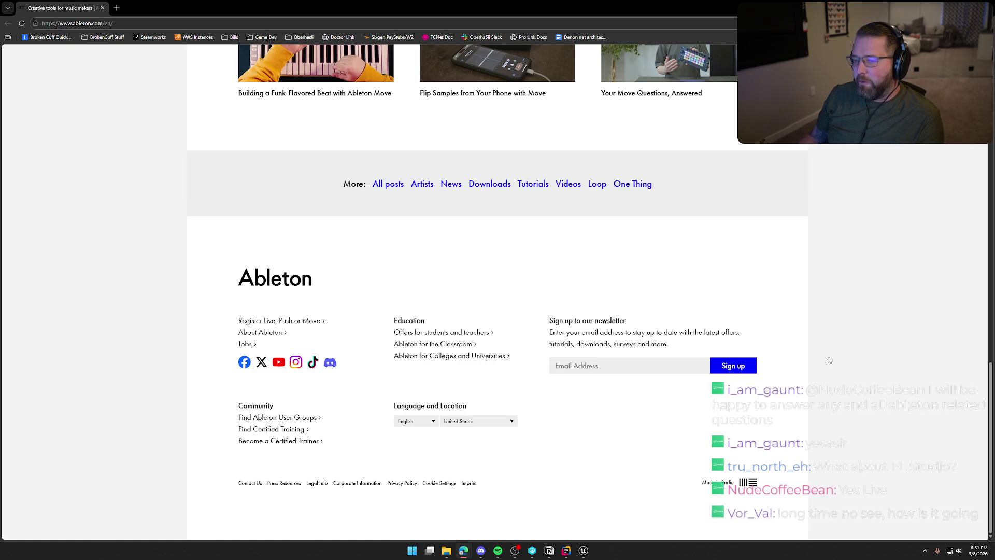
pyautogui.scroll(3, 552, 293)
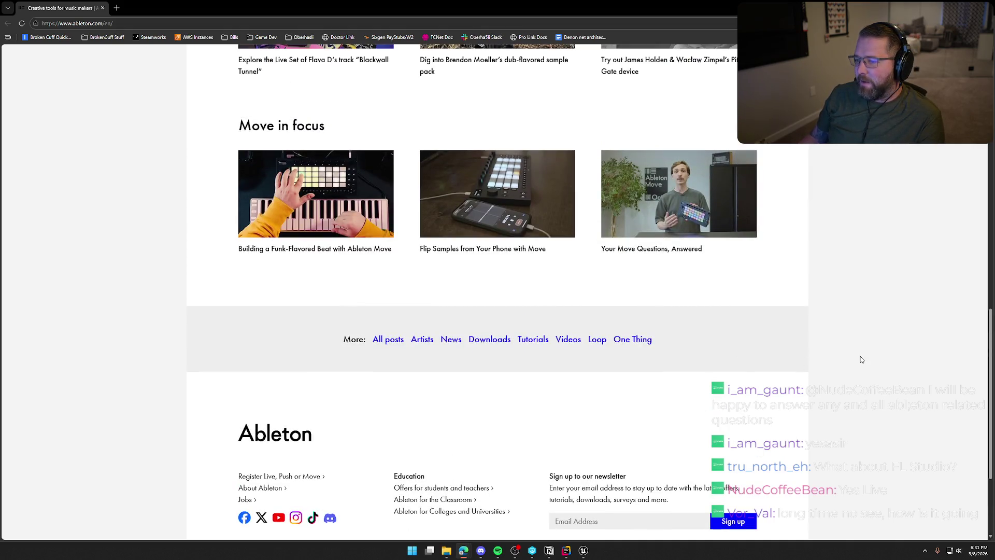
pyautogui.scroll(2, 862, 359)
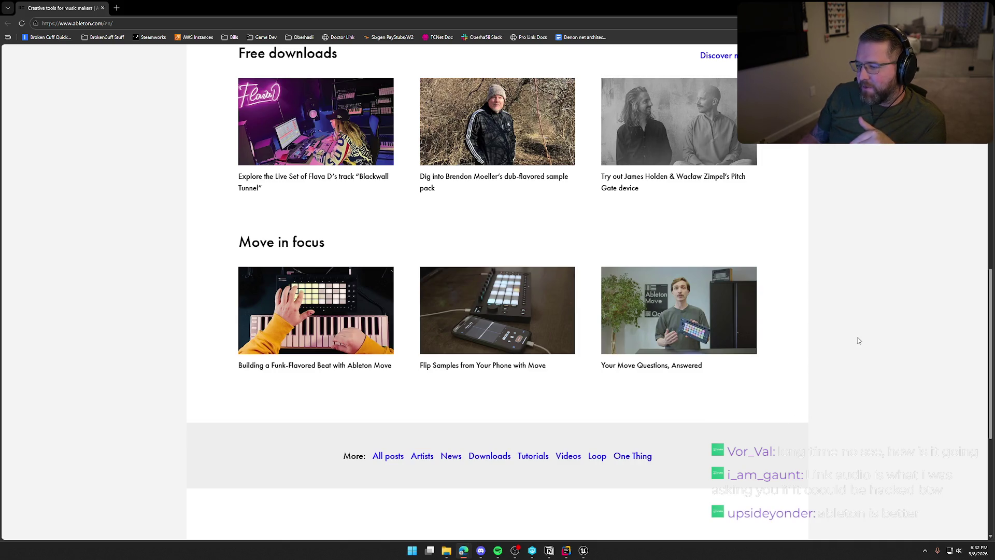
pyautogui.scroll(3, 859, 341)
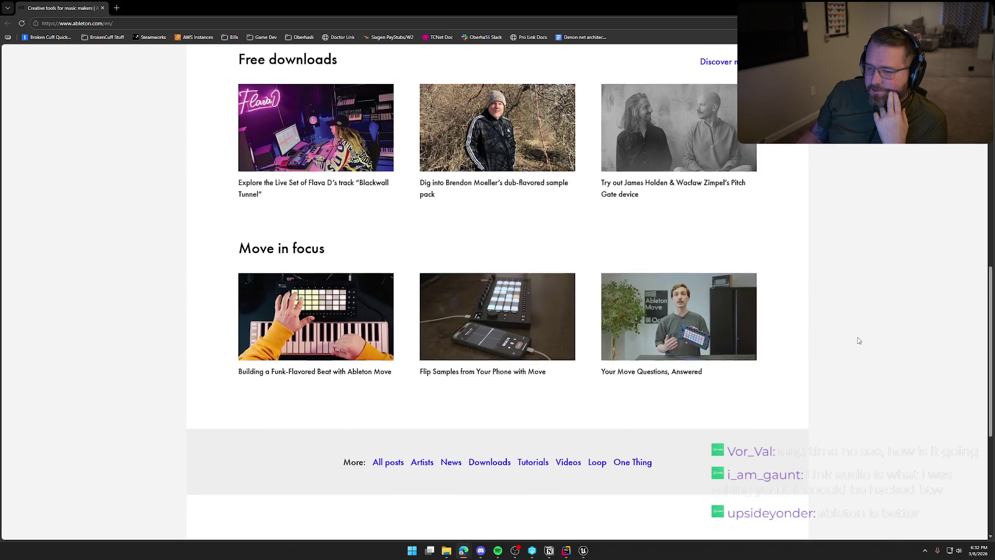
pyautogui.scroll(2, 859, 340)
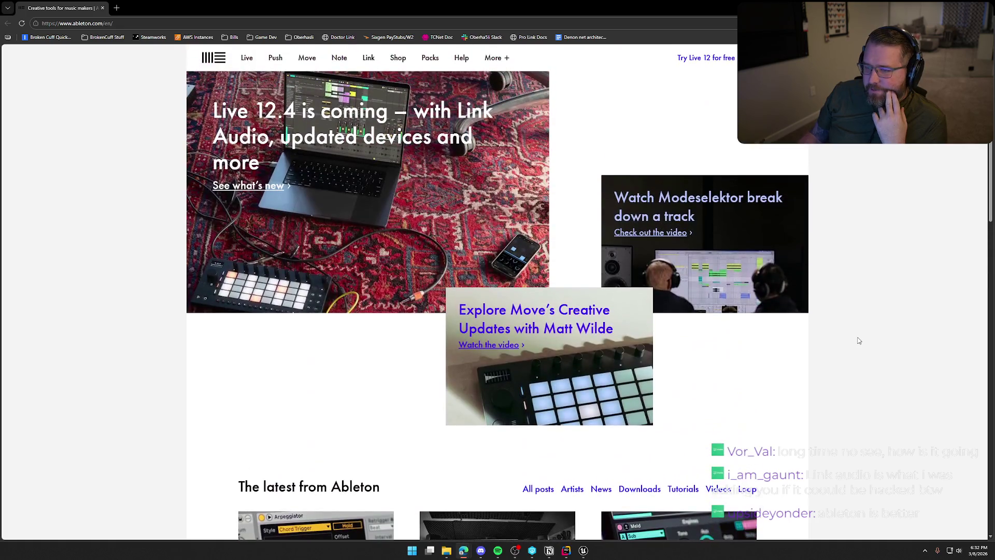
pyautogui.click(242, 61)
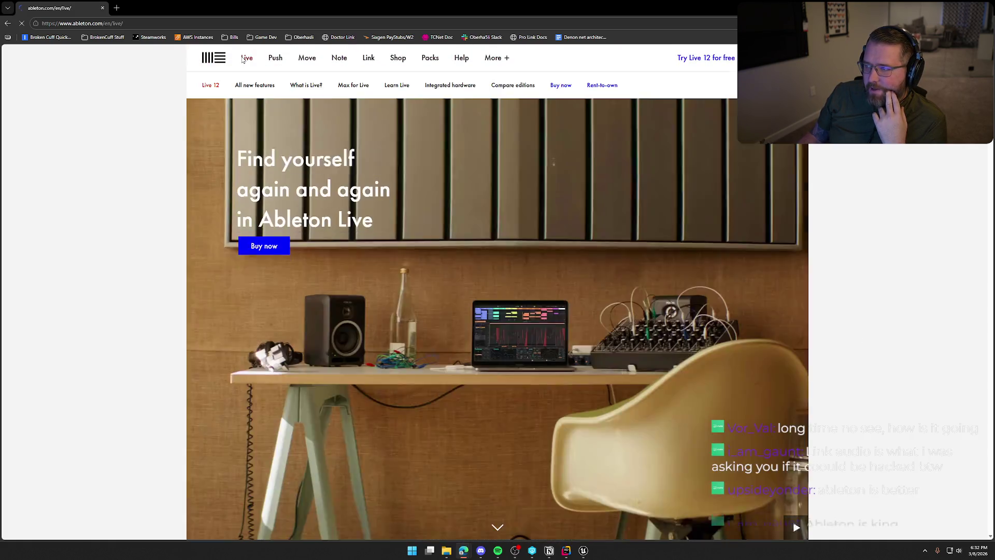
# - Show Live 12 rent-to-own pricing (Suite only, USD 31.21/mo. for 24 months), then open the Link page
pyautogui.scroll(-2, 426, 256)
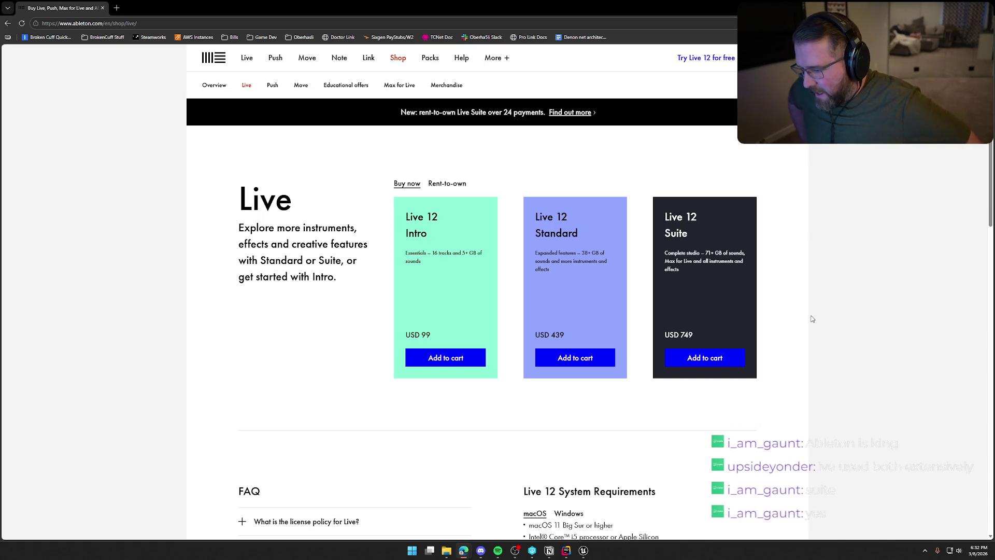
pyautogui.click(445, 183)
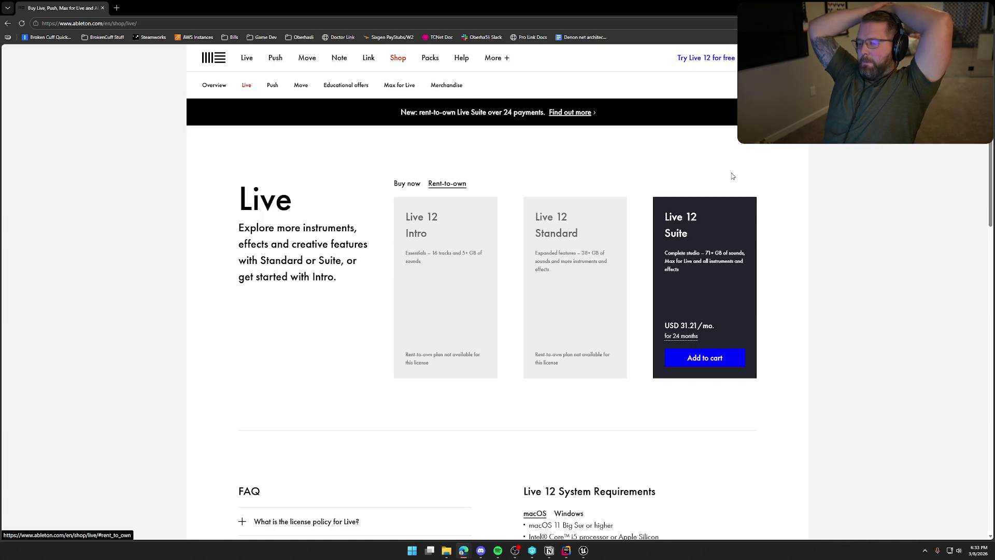
pyautogui.moveTo(678, 342)
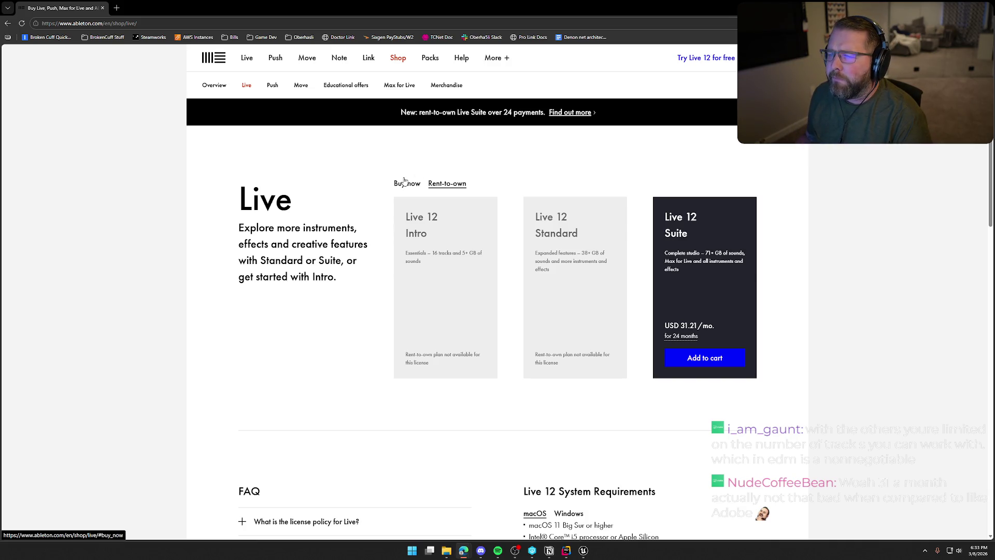
pyautogui.click(366, 58)
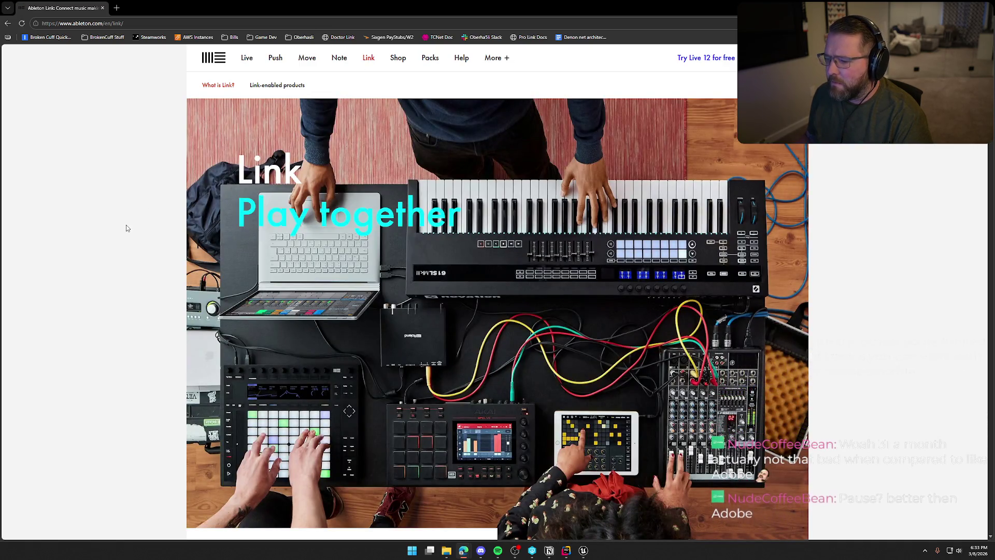
# - Scroll the Link page to its footer and back, then open Live's buy-now prices (Intro USD 99, Standard 439, Suite 749)
pyautogui.scroll(-5, 127, 228)
pyautogui.scroll(-13, 127, 228)
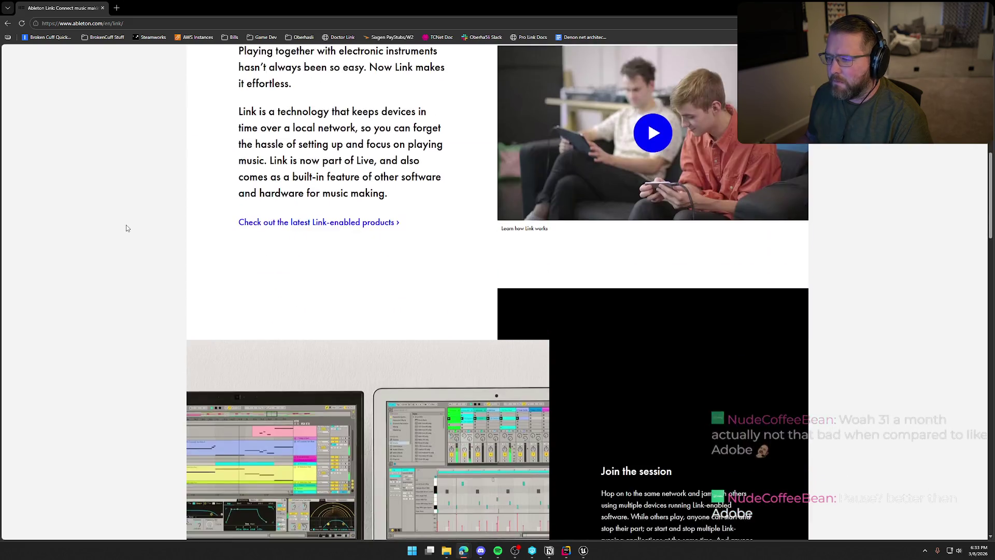
pyautogui.scroll(-13, 127, 228)
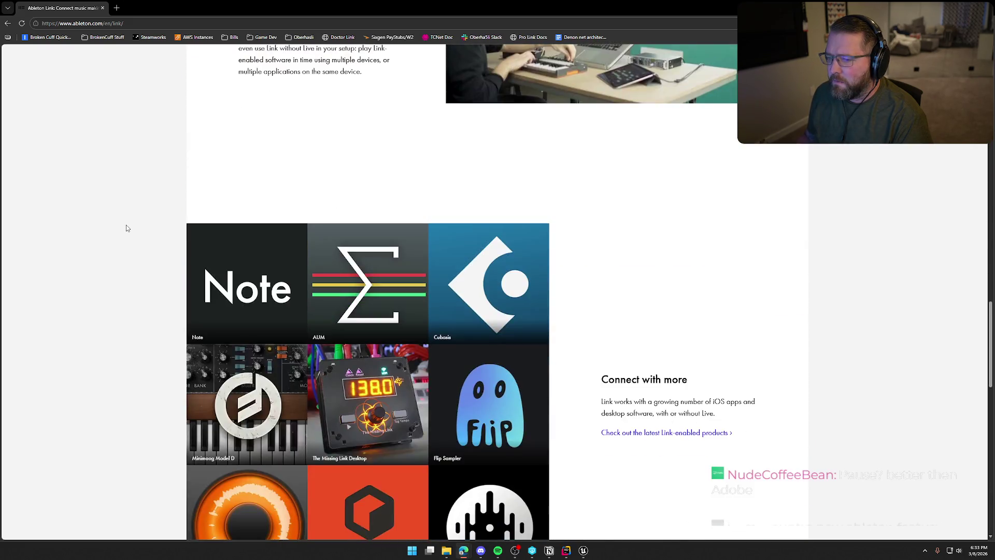
pyautogui.scroll(-3, 128, 230)
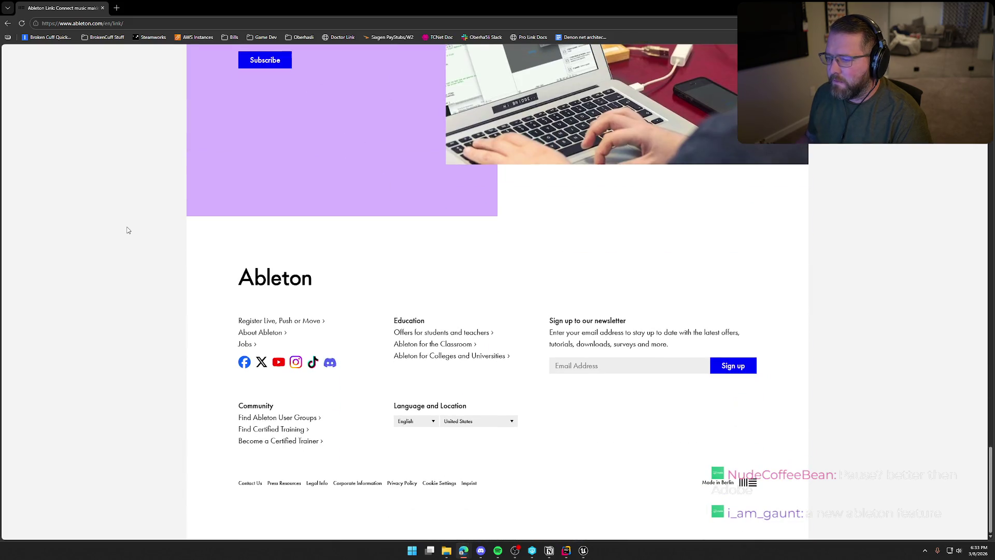
pyautogui.press('Home')
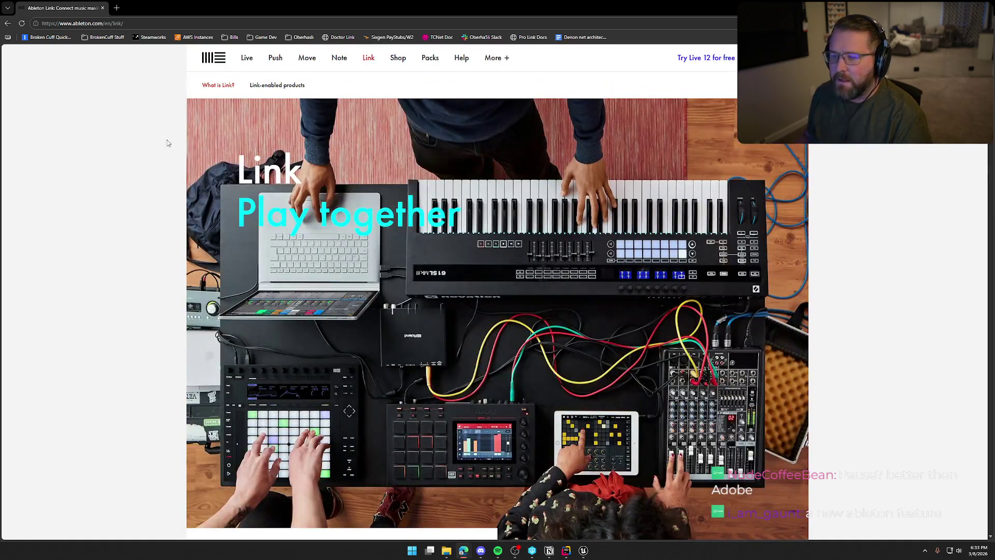
pyautogui.click(247, 58)
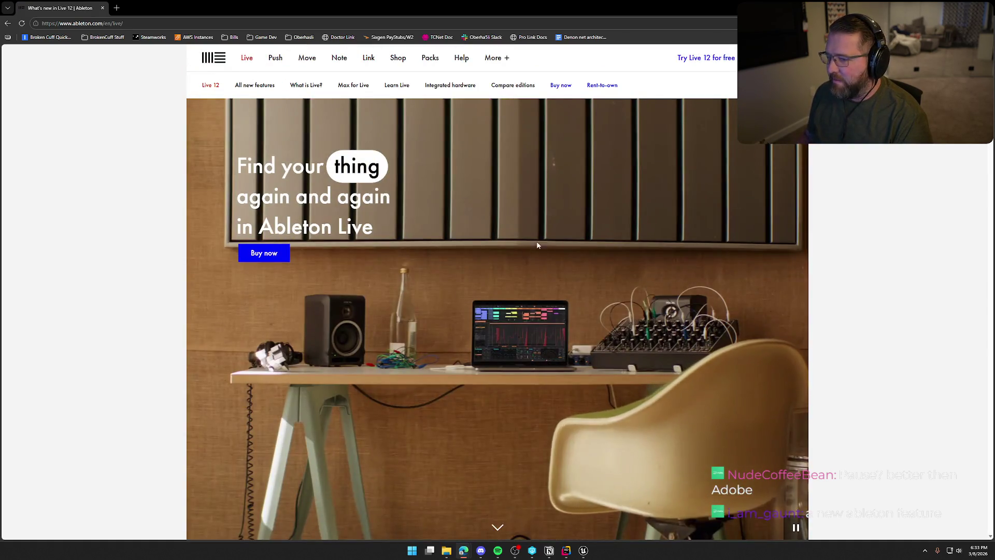
pyautogui.click(270, 246)
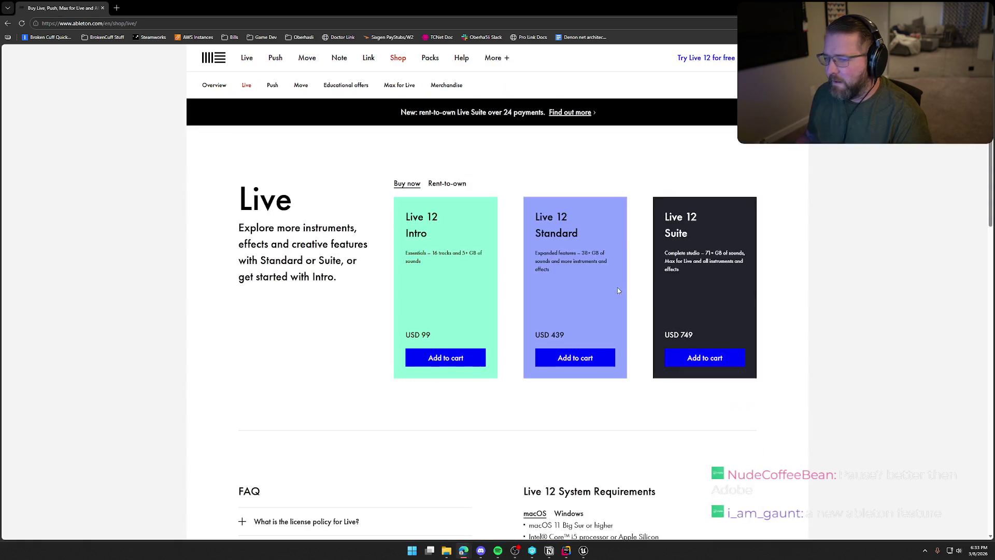
# - Switch pricing to rent-to-own and scroll down to the Windows system requirements for Live 12
pyautogui.click(447, 184)
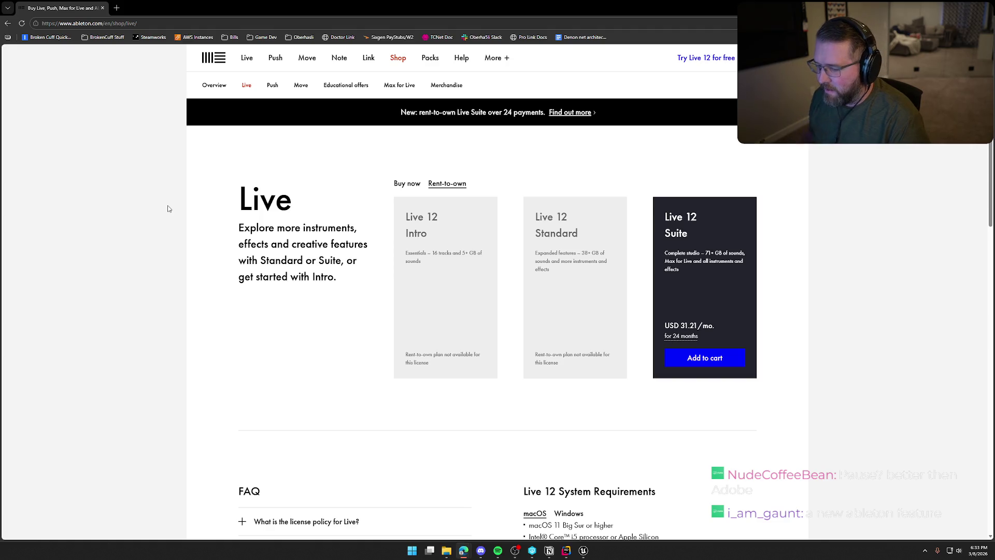
pyautogui.scroll(-4, 179, 220)
pyautogui.click(568, 277)
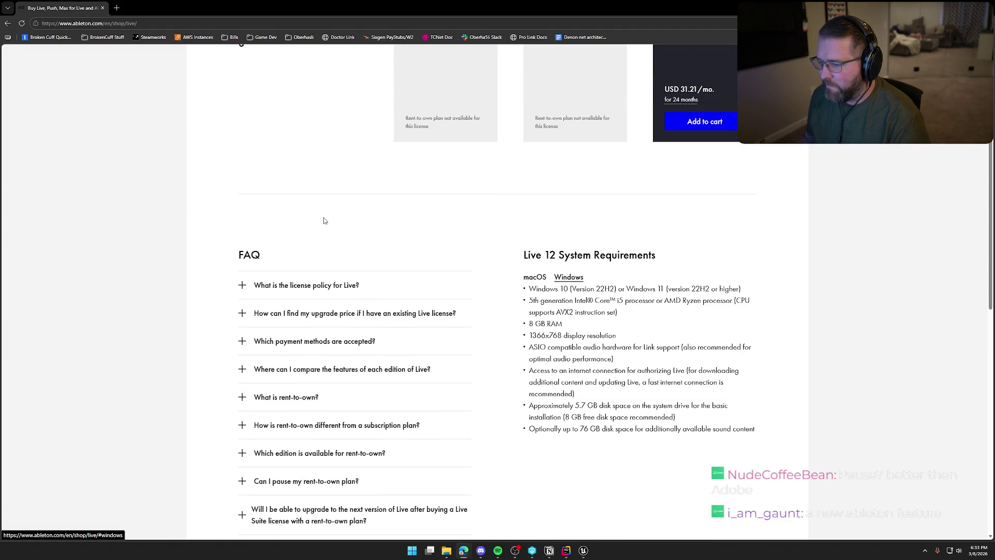
pyautogui.scroll(-3, 162, 219)
pyautogui.scroll(-3, 162, 219)
pyautogui.scroll(5, 159, 239)
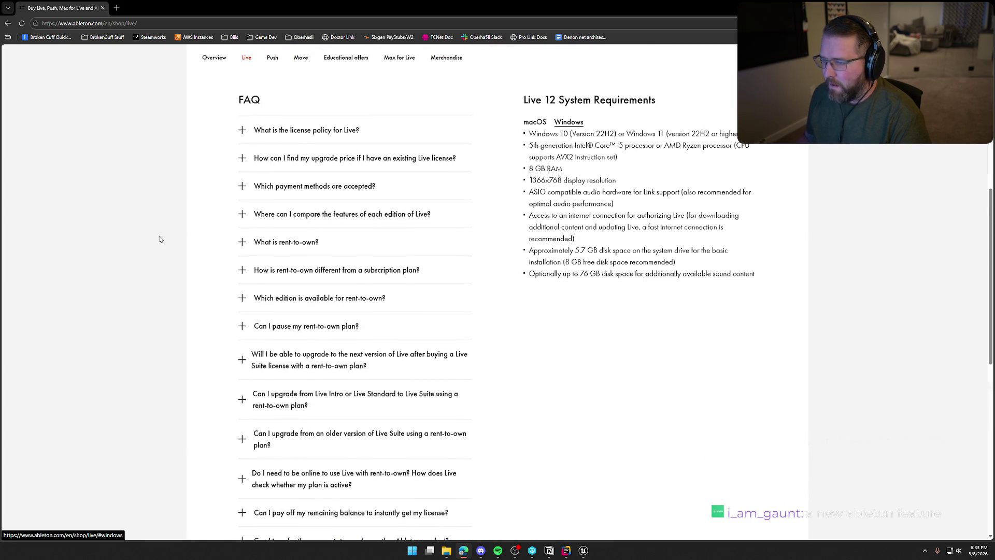
pyautogui.scroll(1, 689, 237)
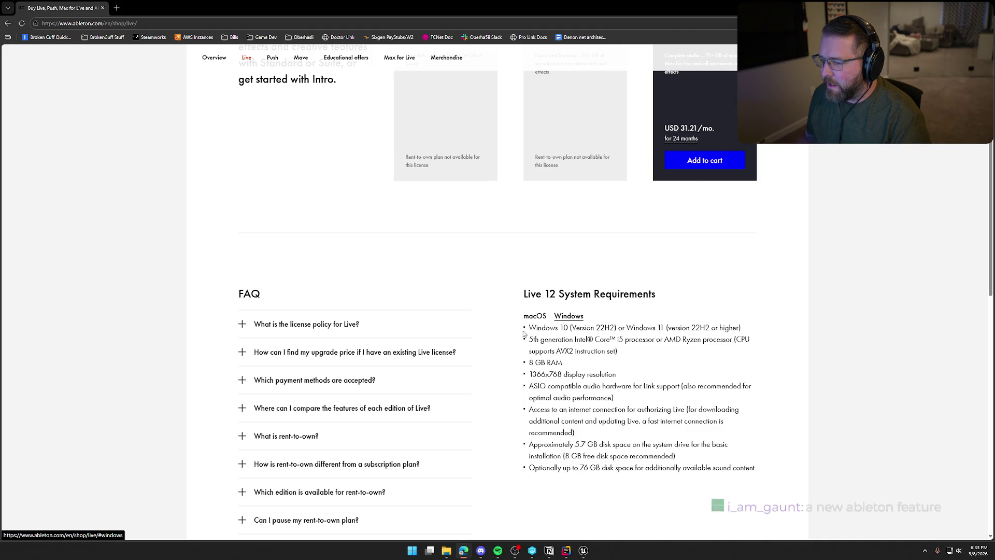
# - Toggle between the macOS and Windows system requirements to compare them
pyautogui.click(540, 316)
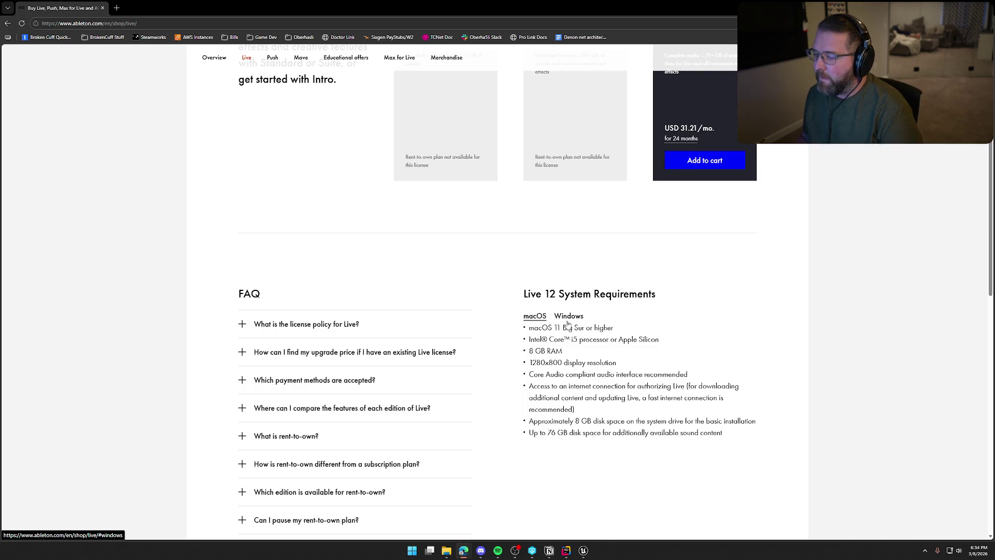
pyautogui.click(568, 316)
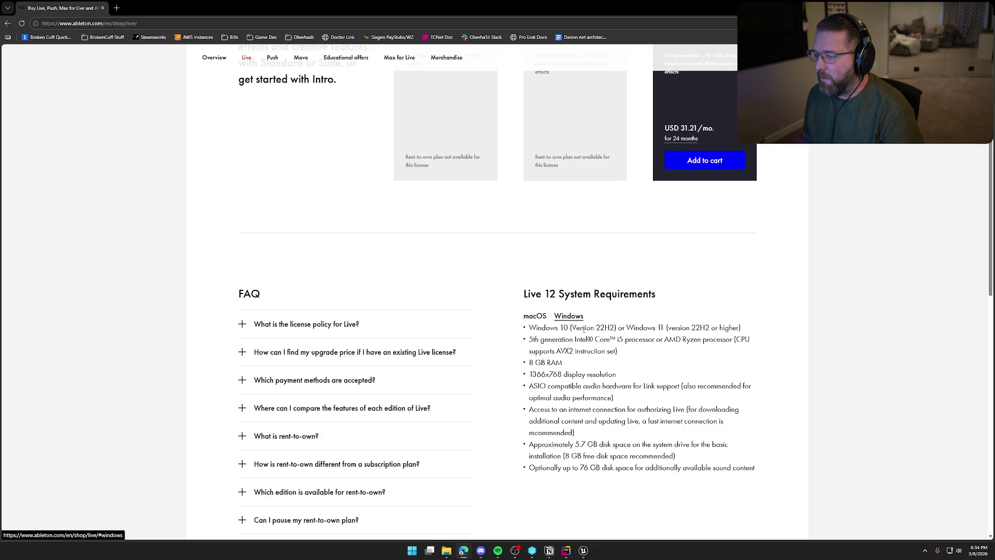
pyautogui.click(534, 317)
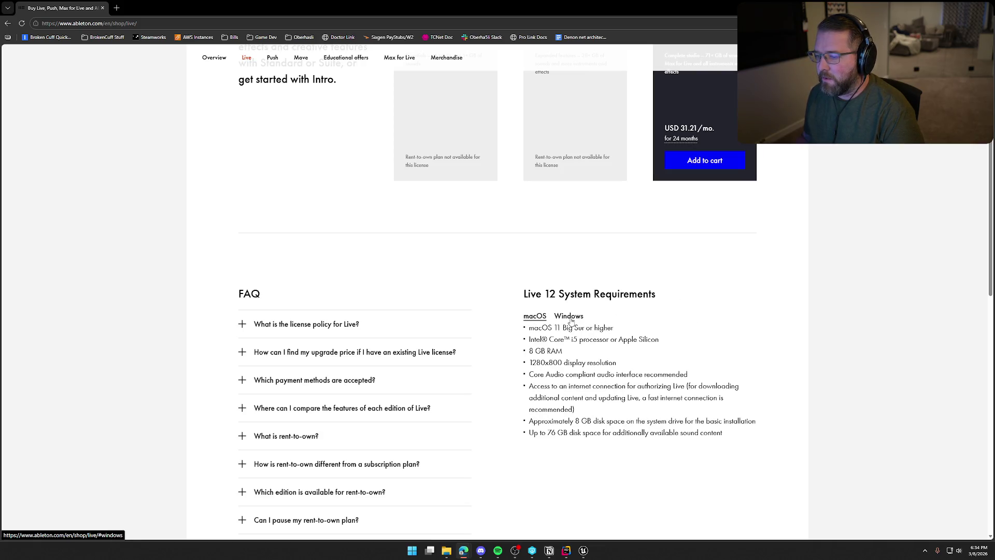
pyautogui.click(575, 319)
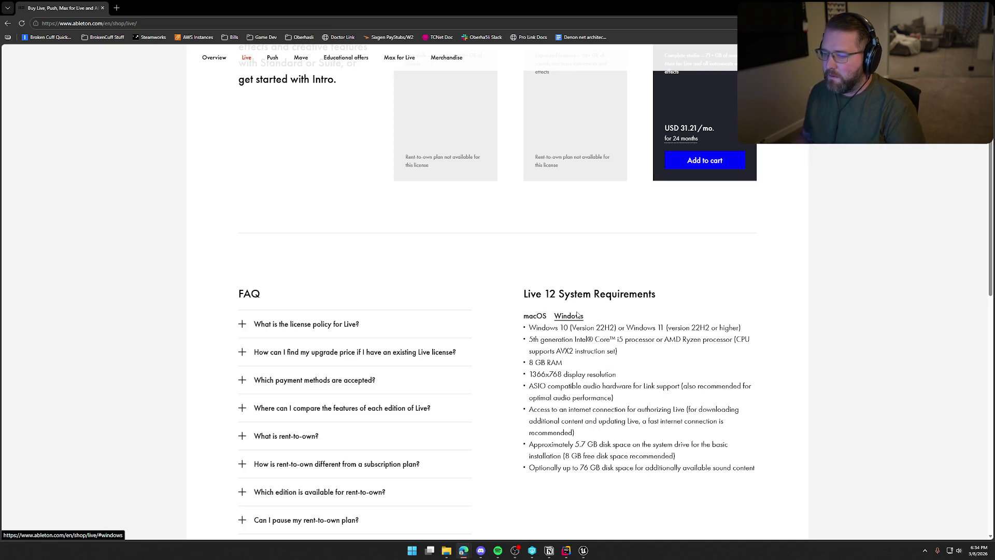
pyautogui.click(561, 322)
pyautogui.click(561, 322)
pyautogui.scroll(4, 854, 372)
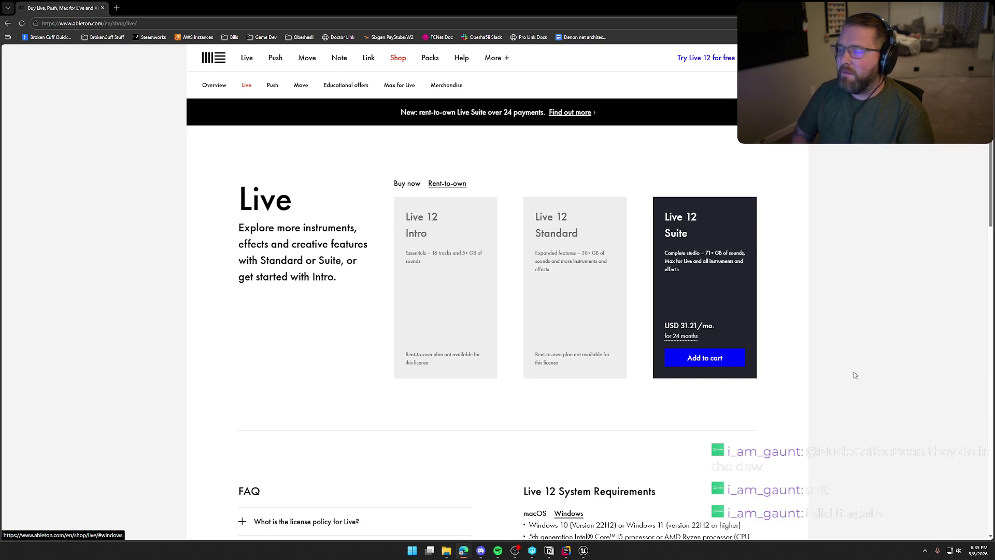
pyautogui.scroll(-6, 855, 375)
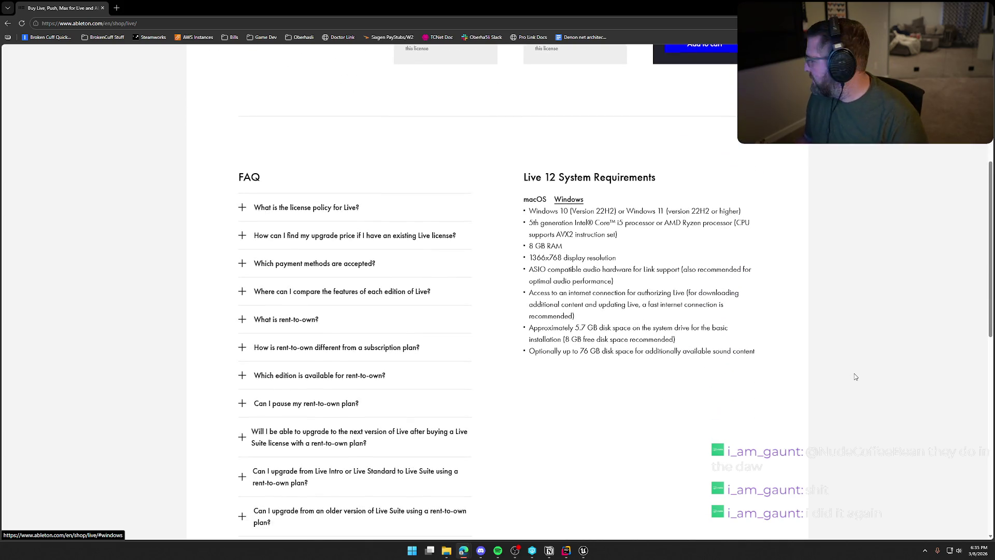
# - Browse the Live shop FAQ, expanding and collapsing the answer on Live's license policy
pyautogui.scroll(-5, 855, 377)
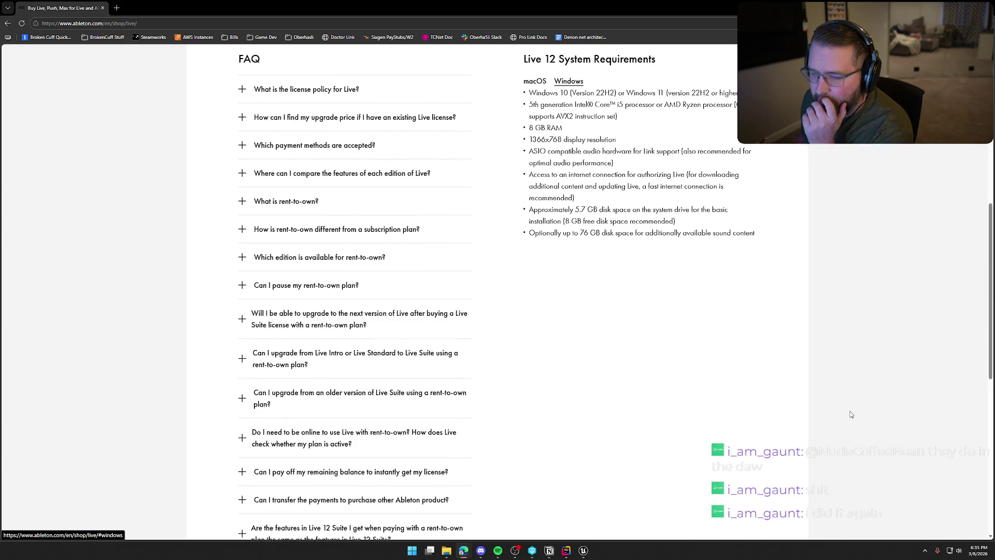
pyautogui.scroll(-2, 852, 414)
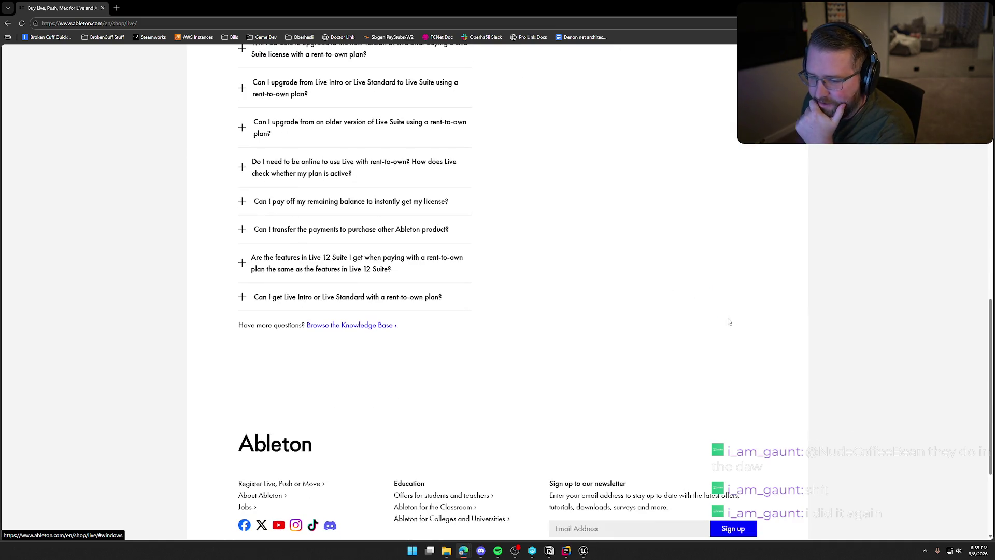
pyautogui.scroll(-3, 824, 341)
pyautogui.scroll(6, 890, 347)
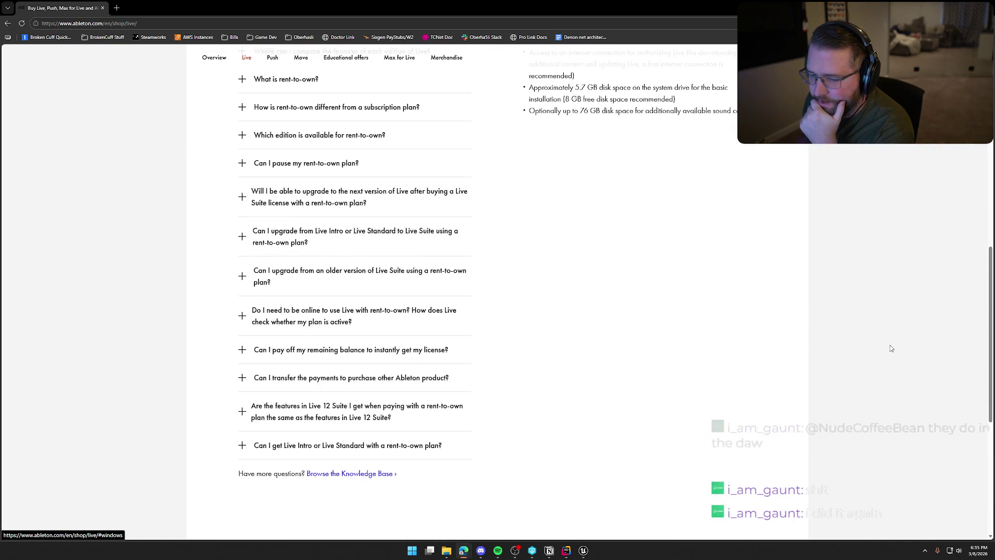
pyautogui.scroll(-3, 518, 468)
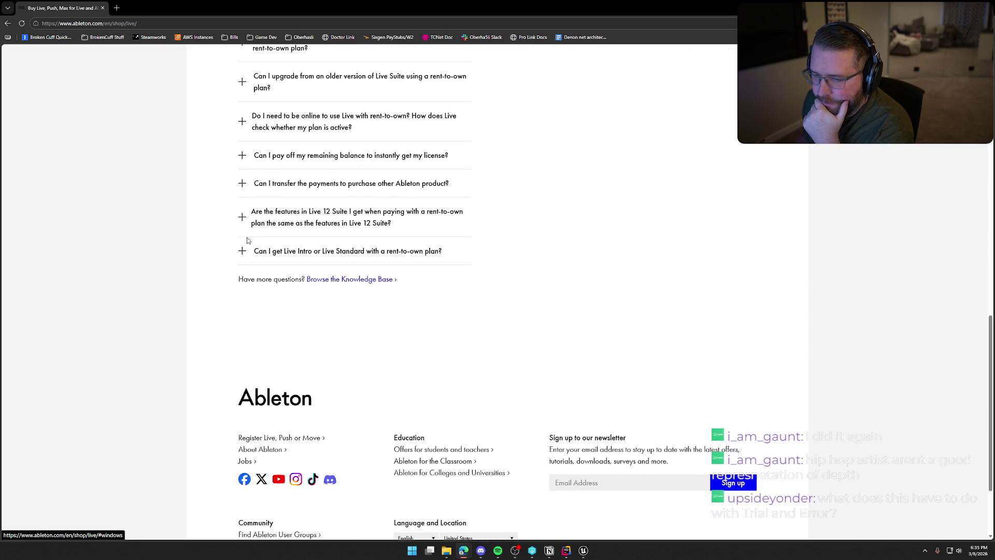
pyautogui.scroll(5, 246, 230)
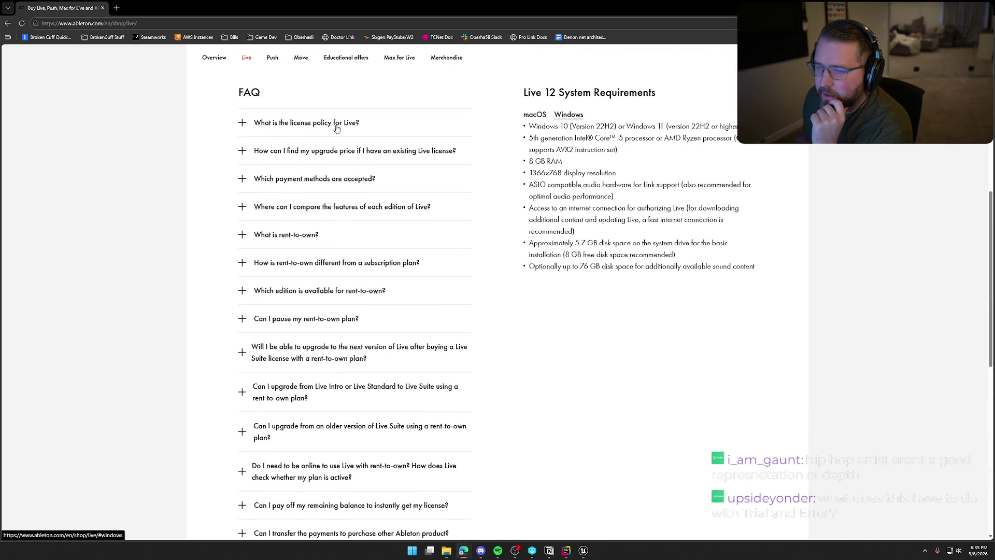
pyautogui.click(242, 125)
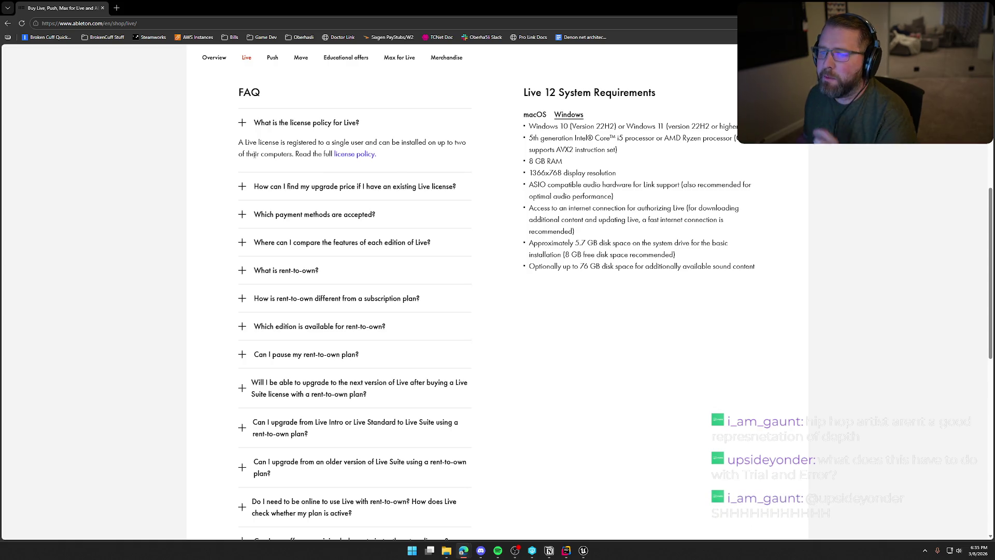
pyautogui.click(244, 125)
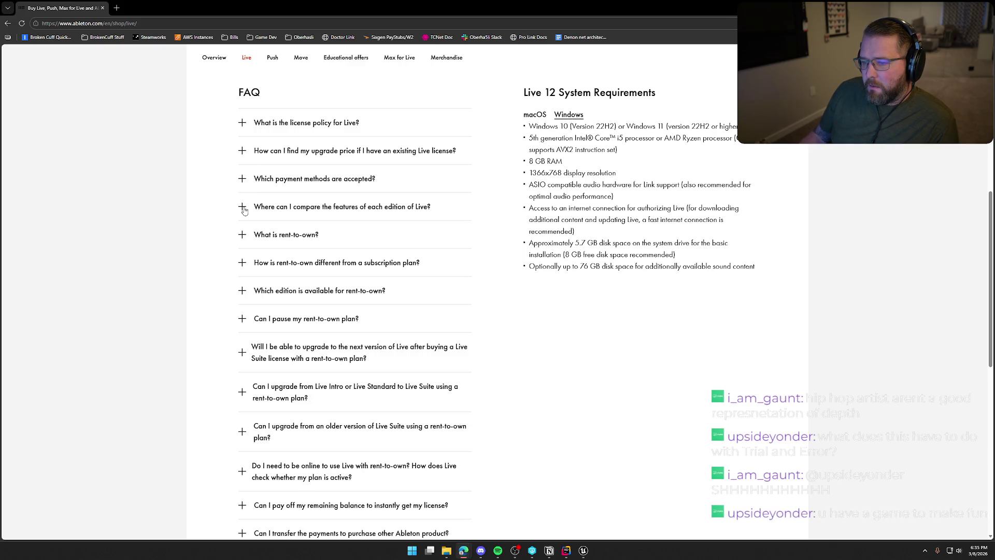
# - Expand the FAQ answer to 'What is rent-to-own?' for Live 12 Suite
pyautogui.scroll(-1, 243, 197)
pyautogui.scroll(-1, 244, 176)
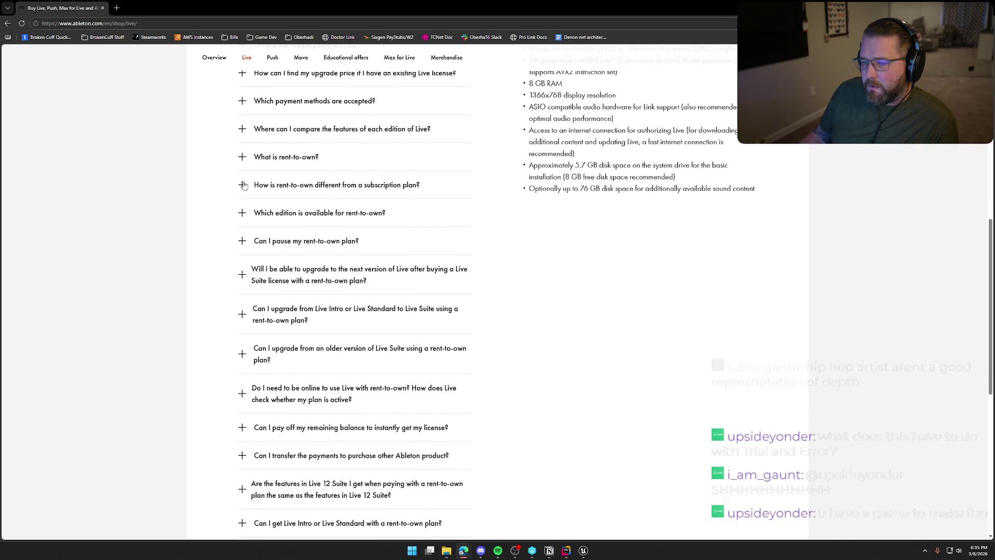
pyautogui.click(243, 160)
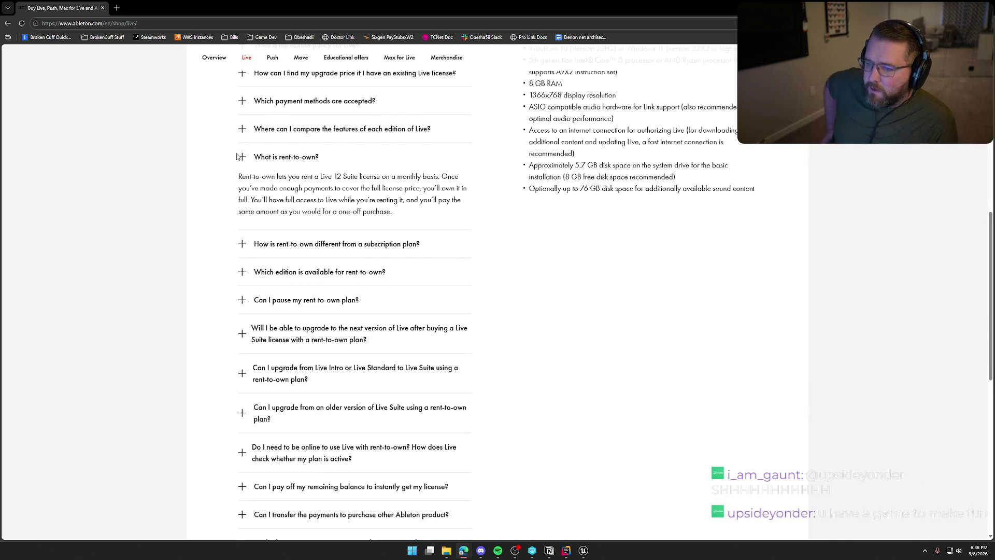